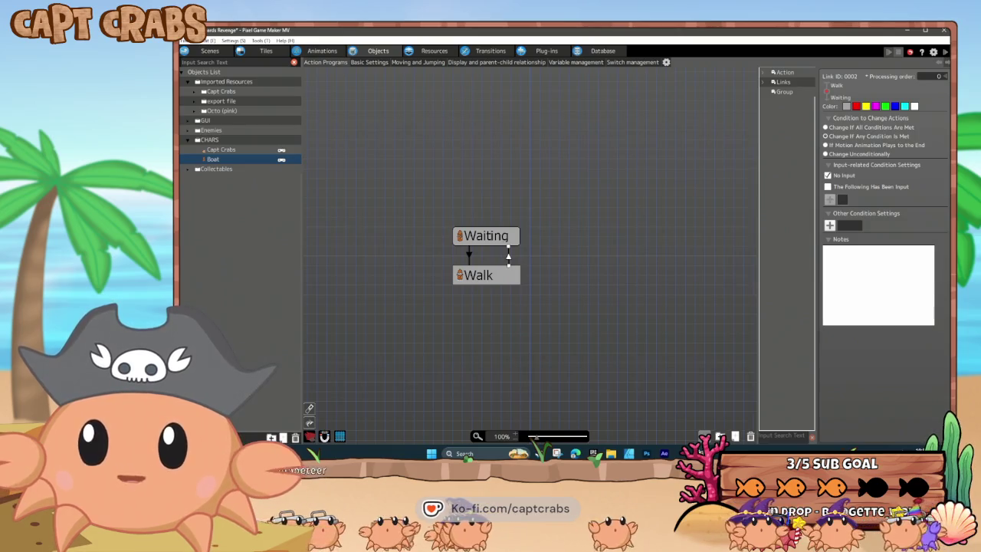
Stop the boat test play and close the game player window from its taskbar icon.
left_click(433, 222)
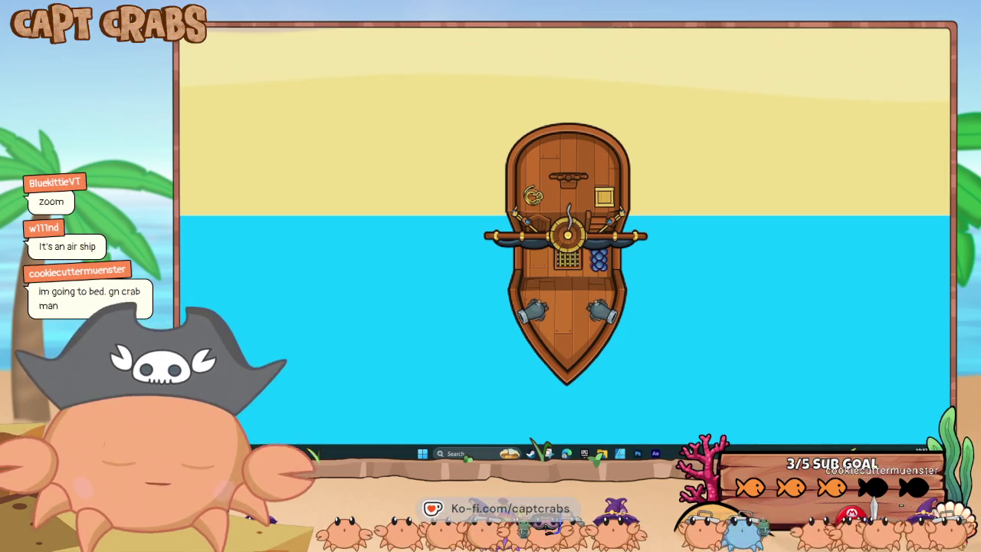
key("Escape")
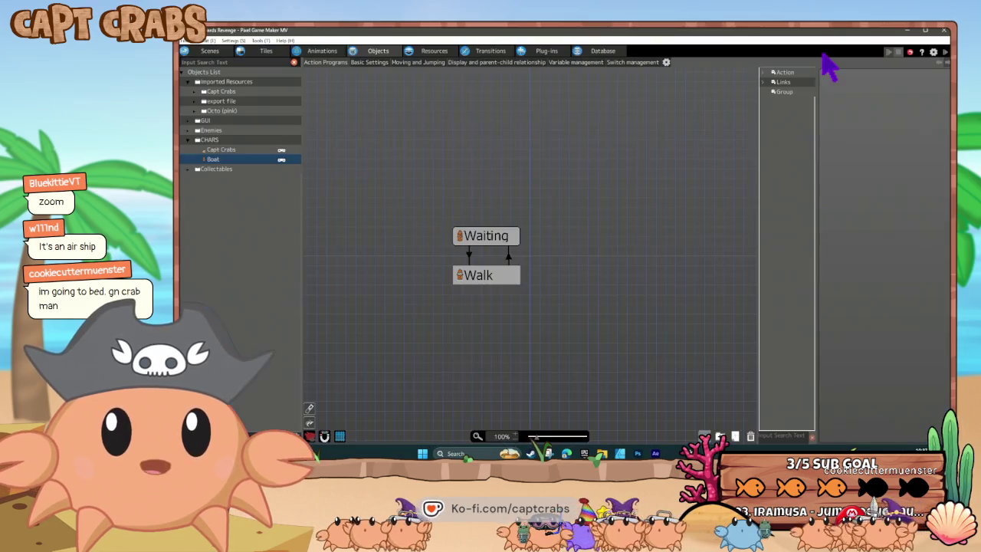
right_click(706, 437)
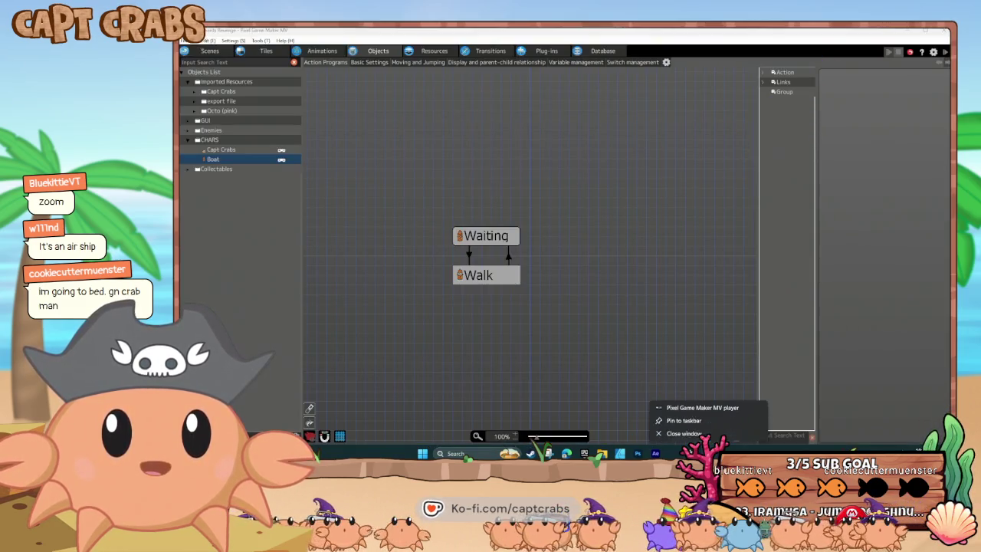
left_click(684, 432)
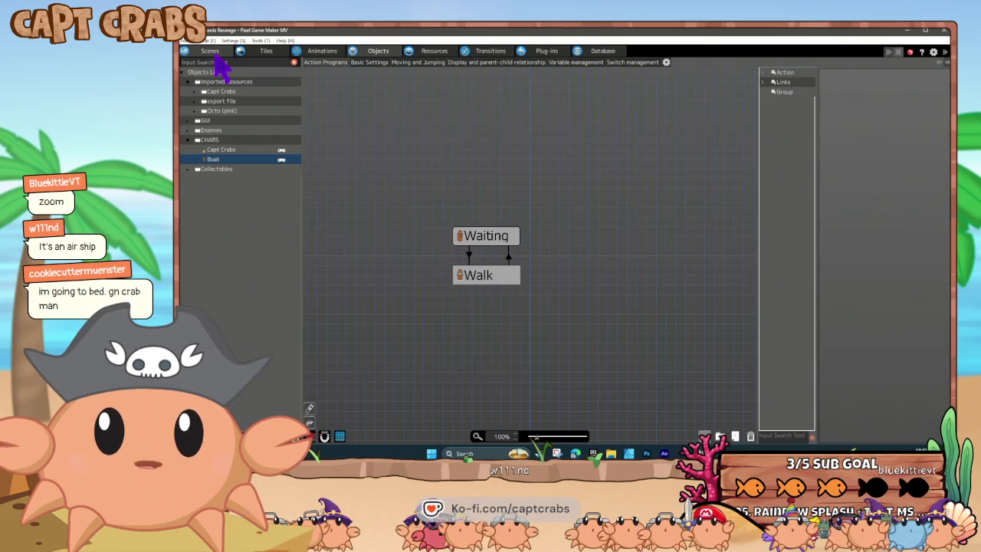
In the Scenes editor, view the title-screen scene and then the beach level scene.
left_click(211, 51)
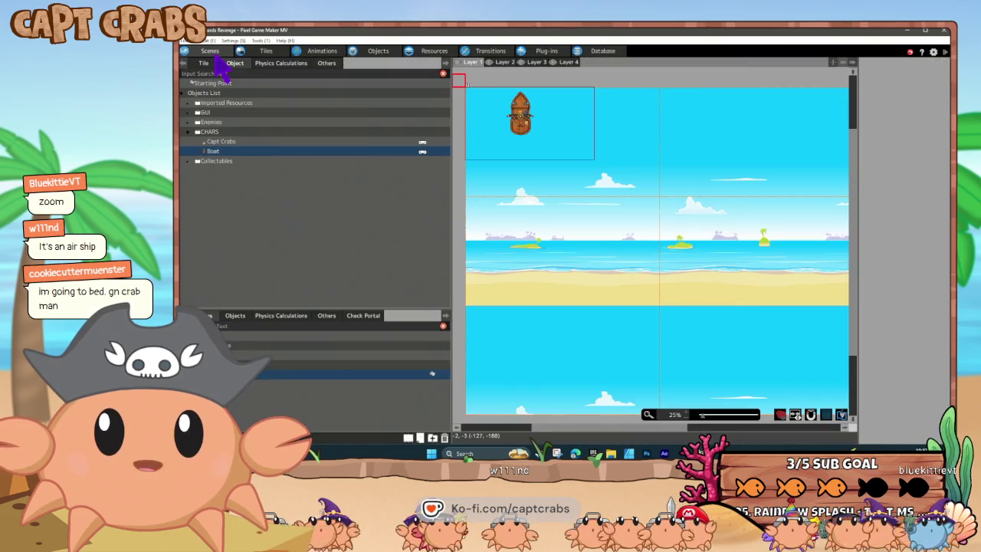
left_click(288, 366)
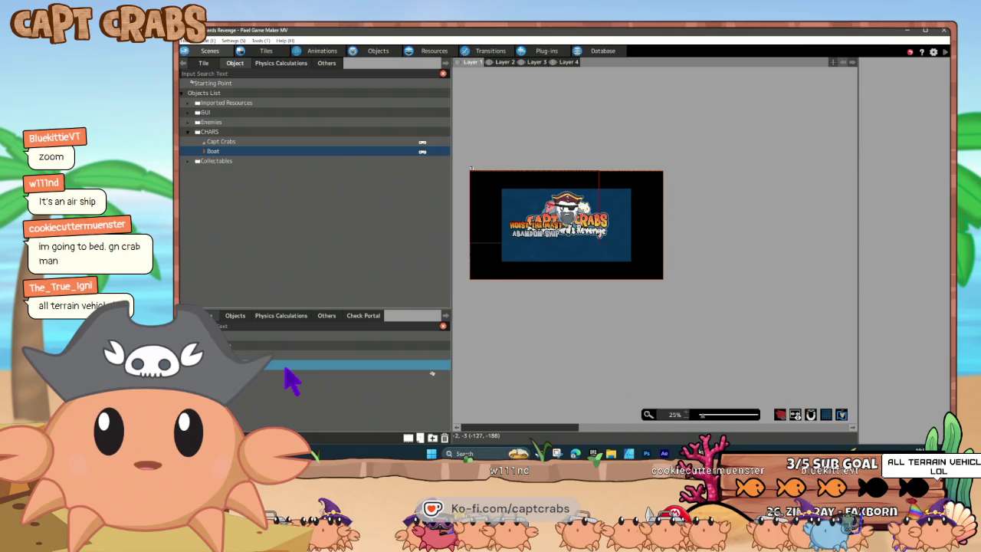
left_click(284, 356)
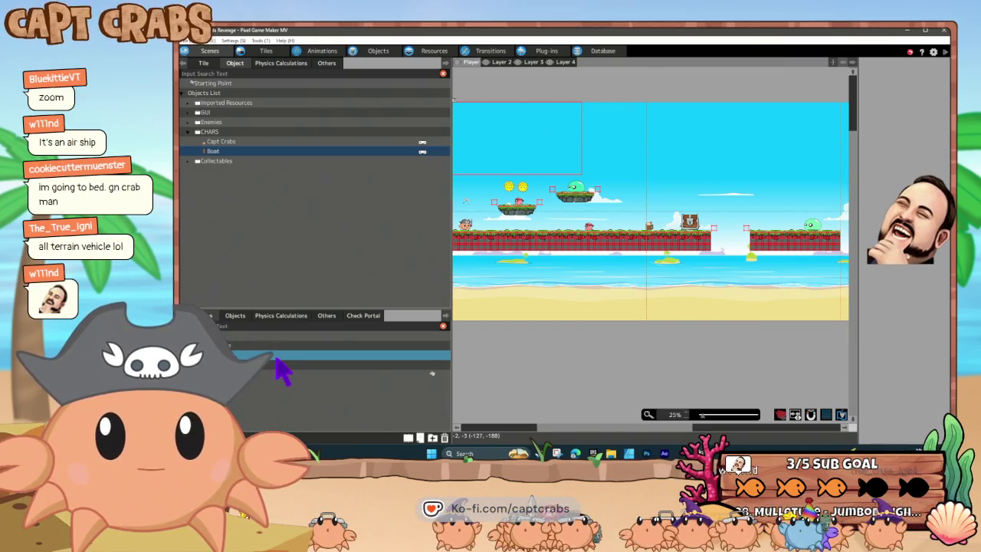
right_click(277, 367)
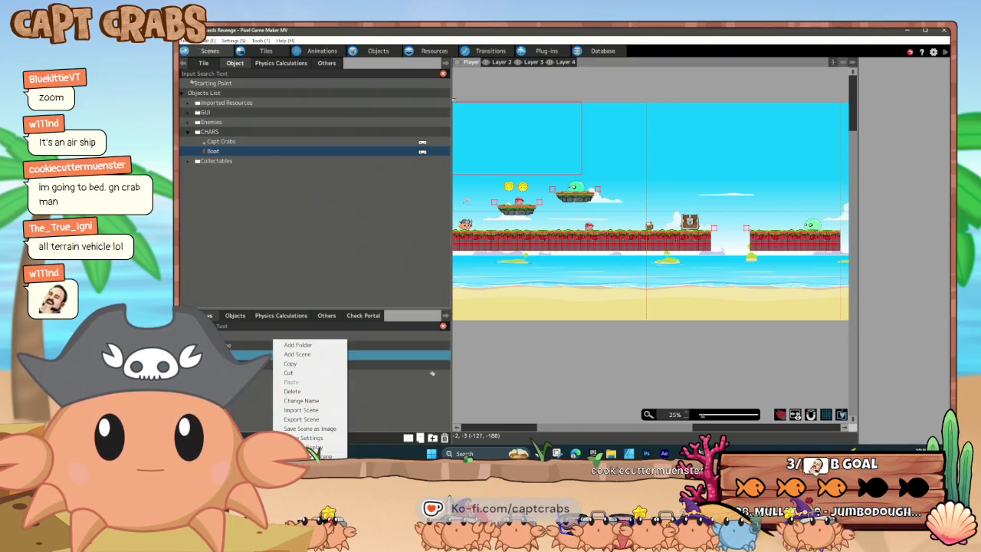
left_click(433, 354)
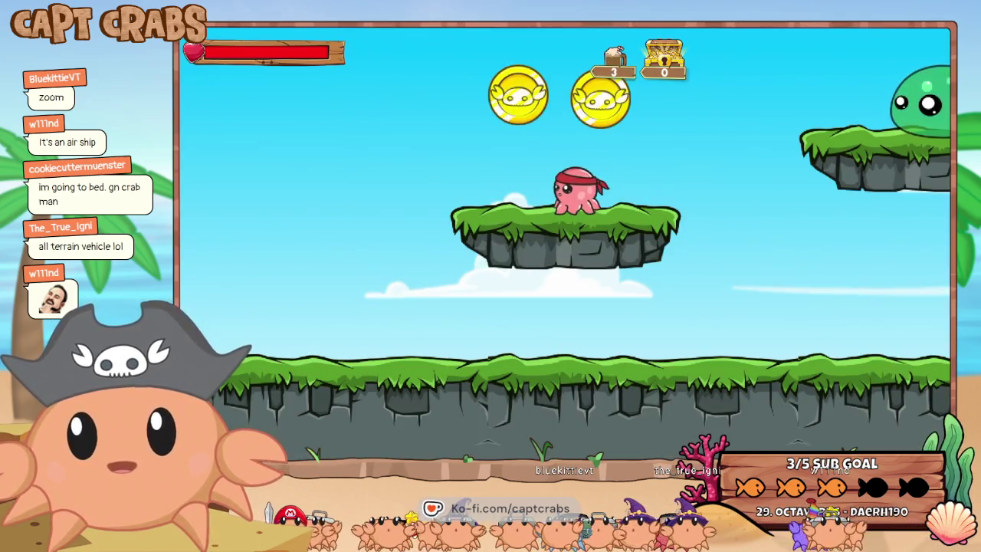
Attack the octopuses near the start and jump up to collect coins.
key("Left")
key("space")
key("Right")
key("x")
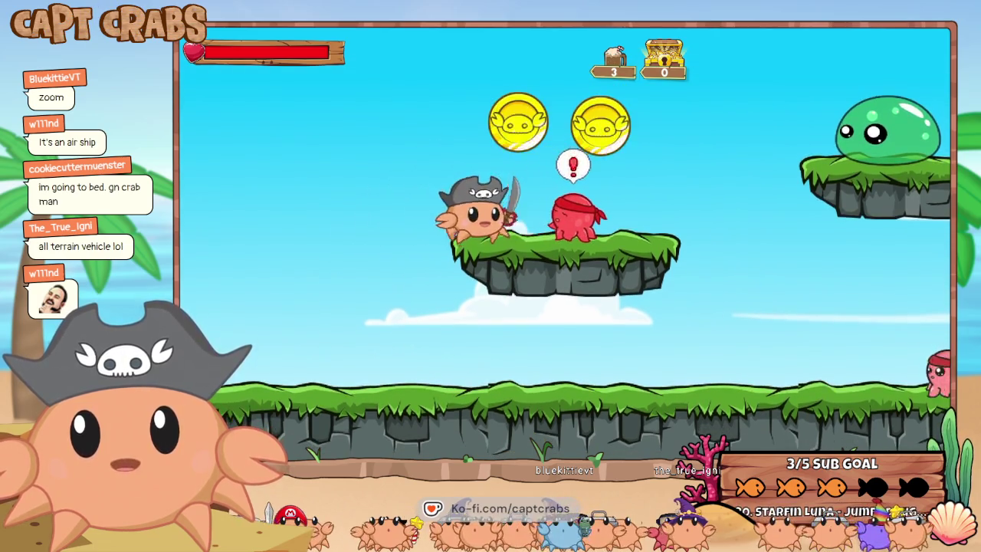
key("Right")
key("space")
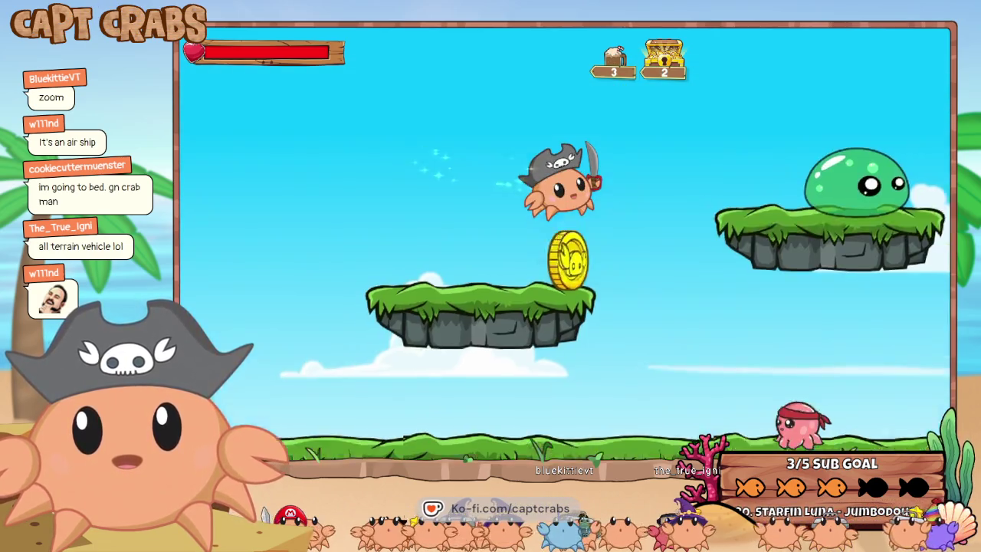
key("x")
key("Right")
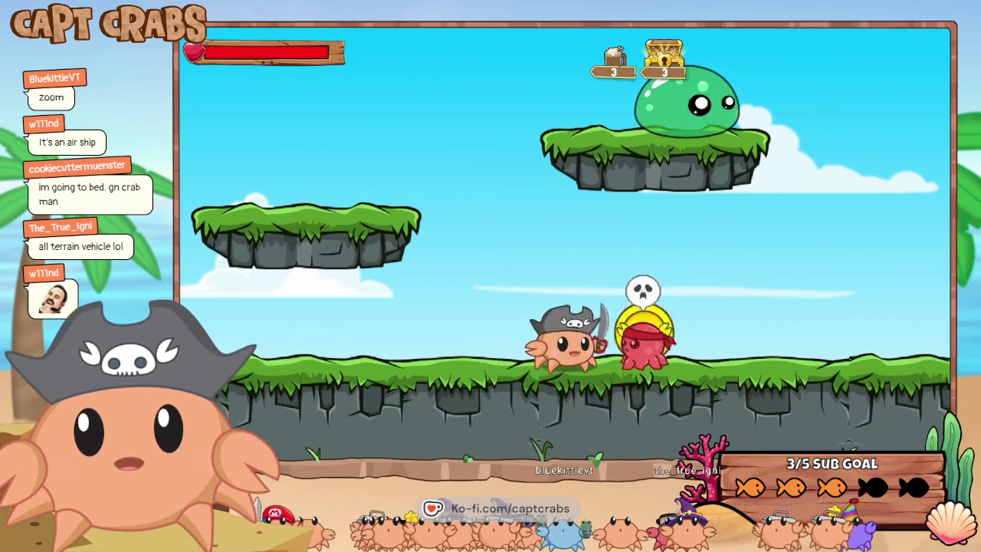
Stomp the slime on the floating platform, then break open the treasure chest and grab its loot.
key("Right")
key("space")
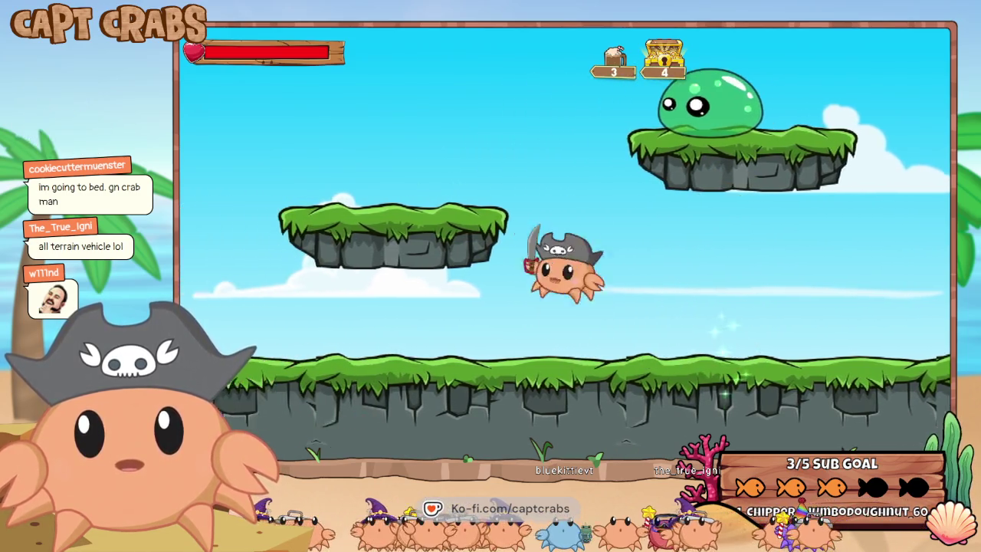
key("Left")
key("Right")
key("space")
key("x")
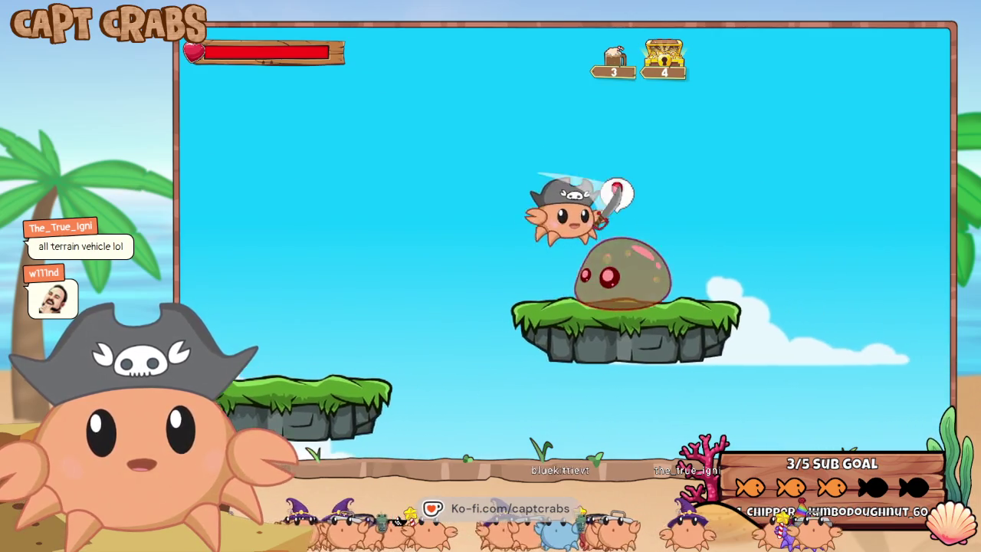
key("Right")
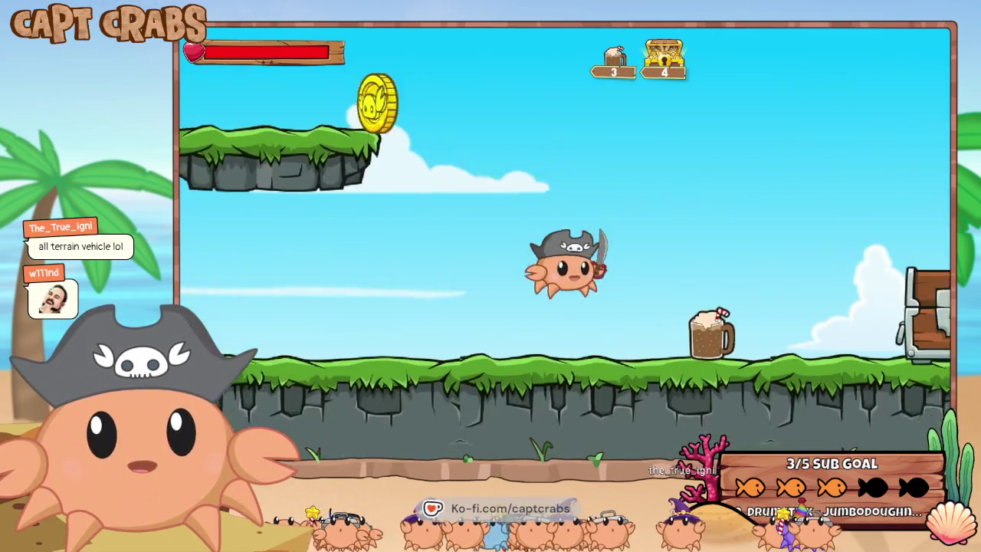
key("Right")
key("x")
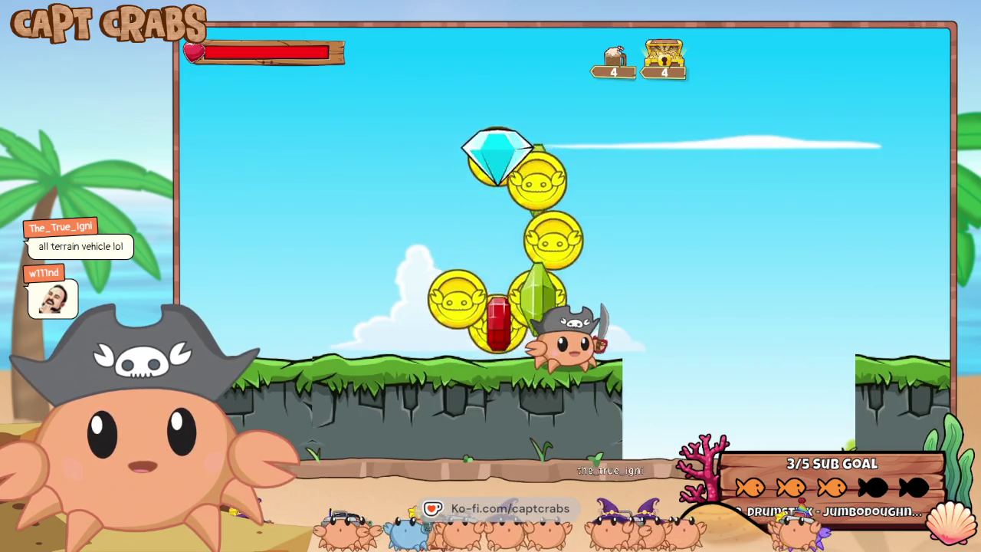
key("space")
key("Right")
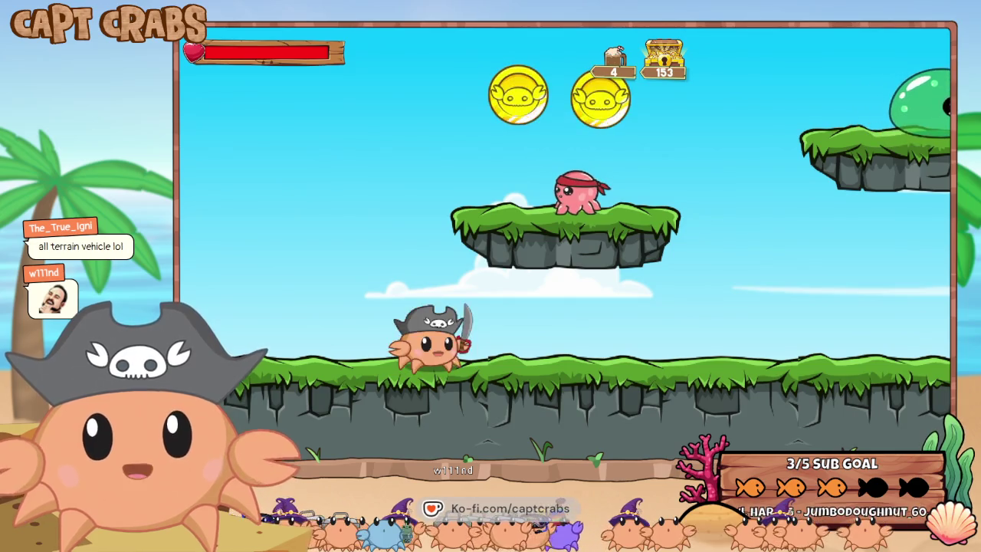
Defeat the platform octopus, collect two coins, squash the slime and land on the ground octopus.
key("space")
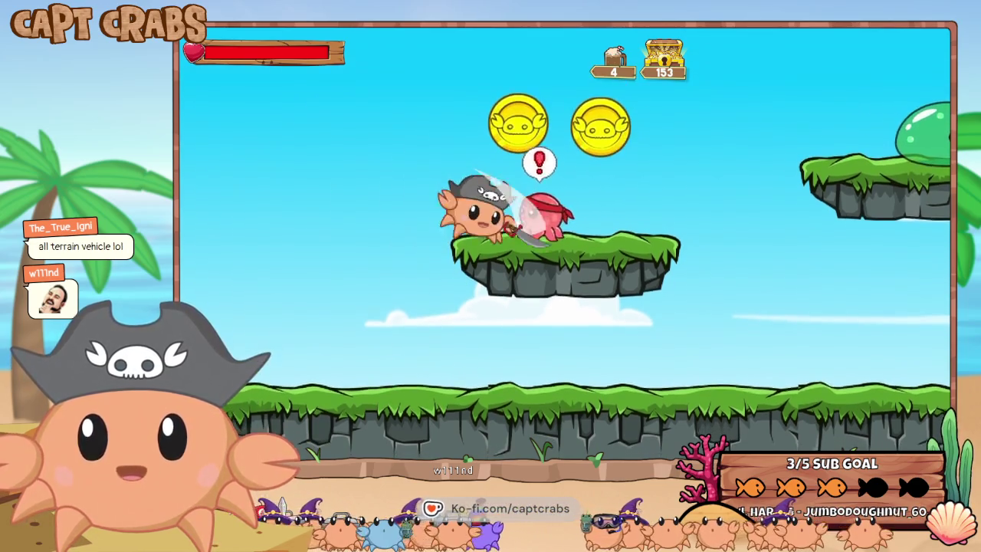
key("space")
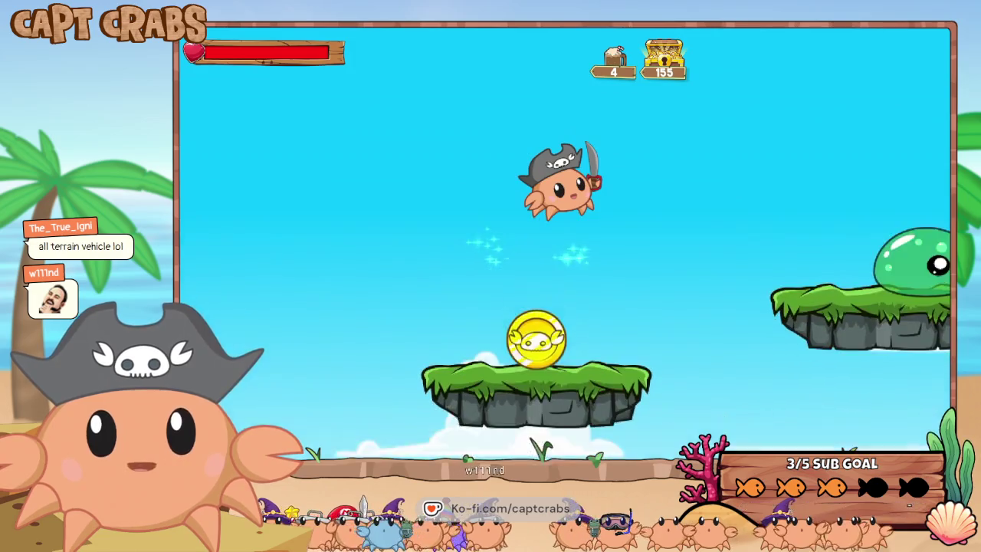
key("space")
key("Right")
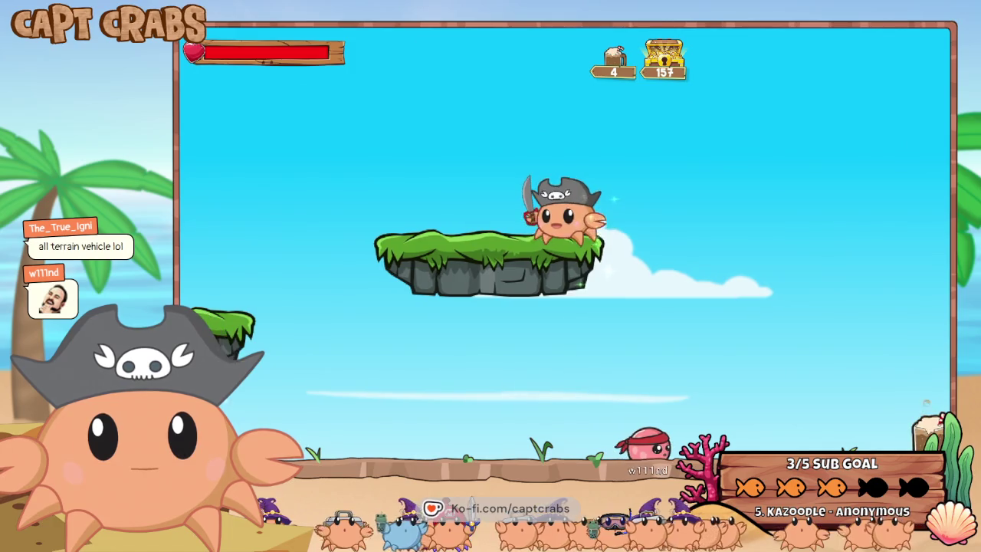
key("space")
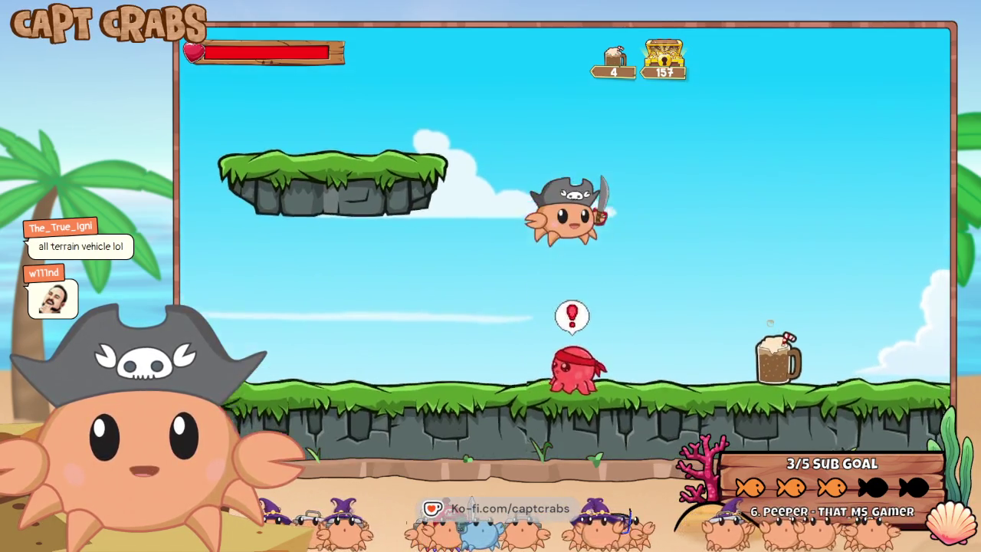
key("space")
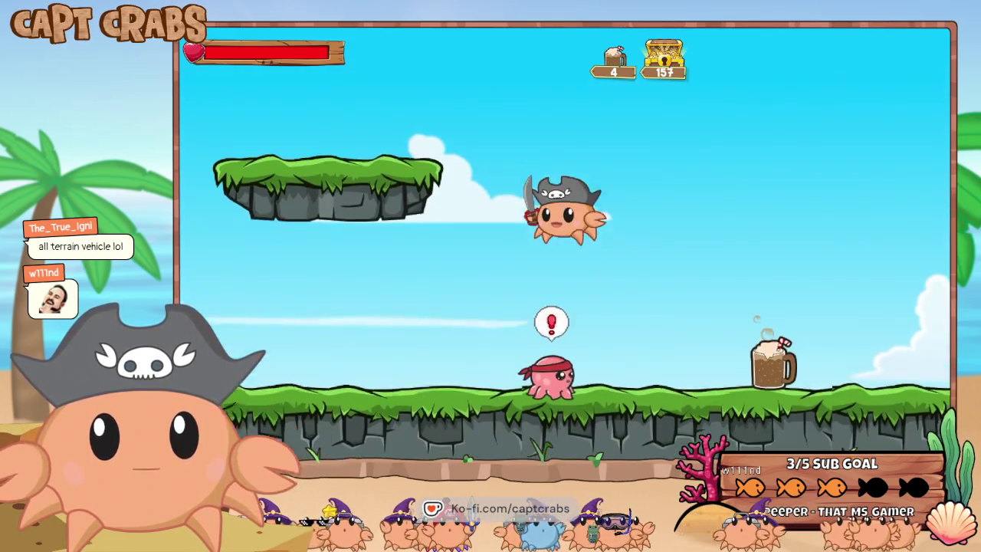
key("Left")
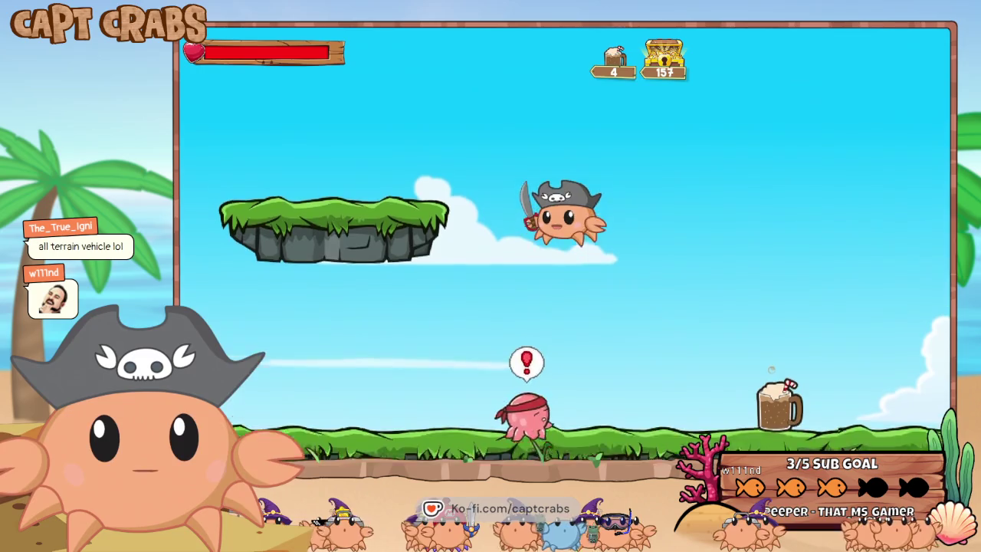
key("space")
key("space")
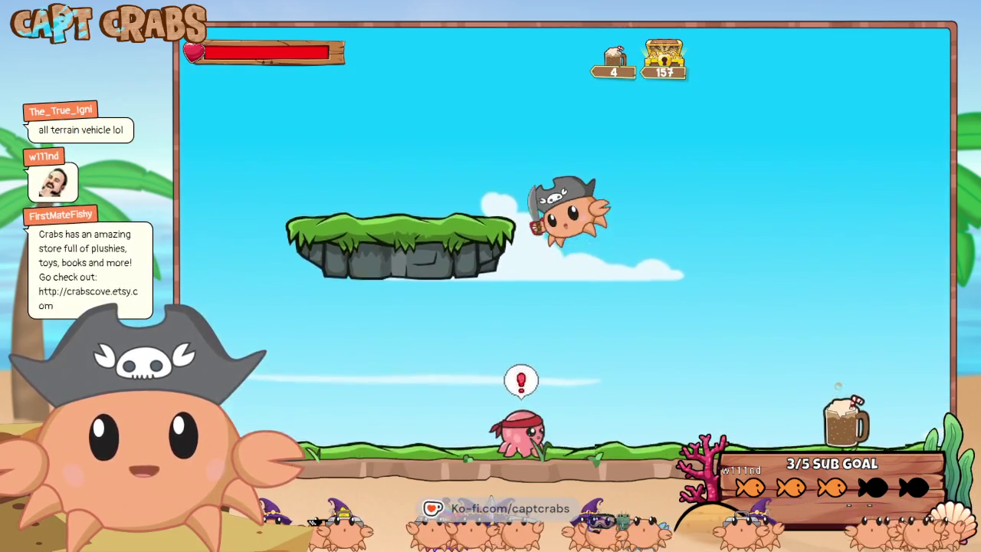
key("Right")
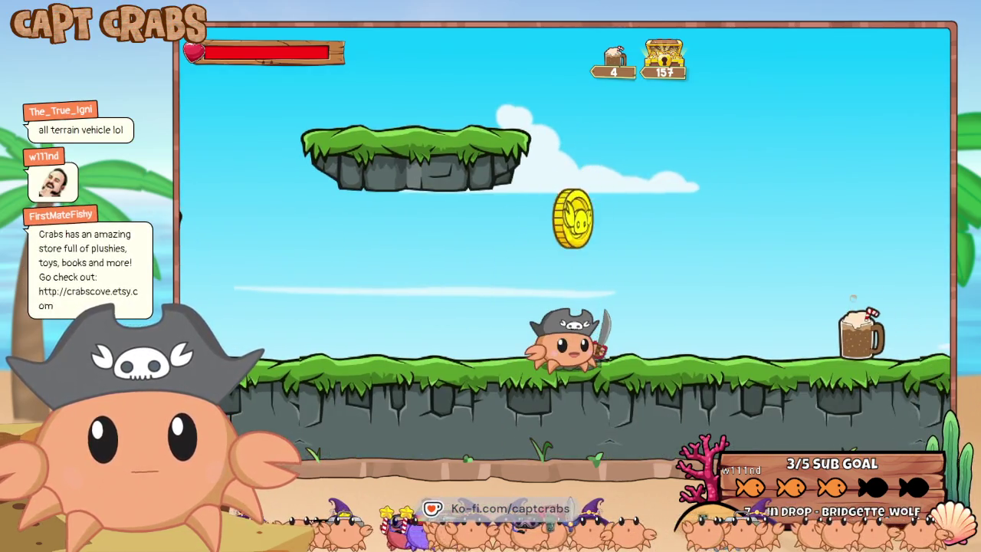
Grab the root beer mug, break another chest, bomb the green slime and collect coins and gems.
key("Right")
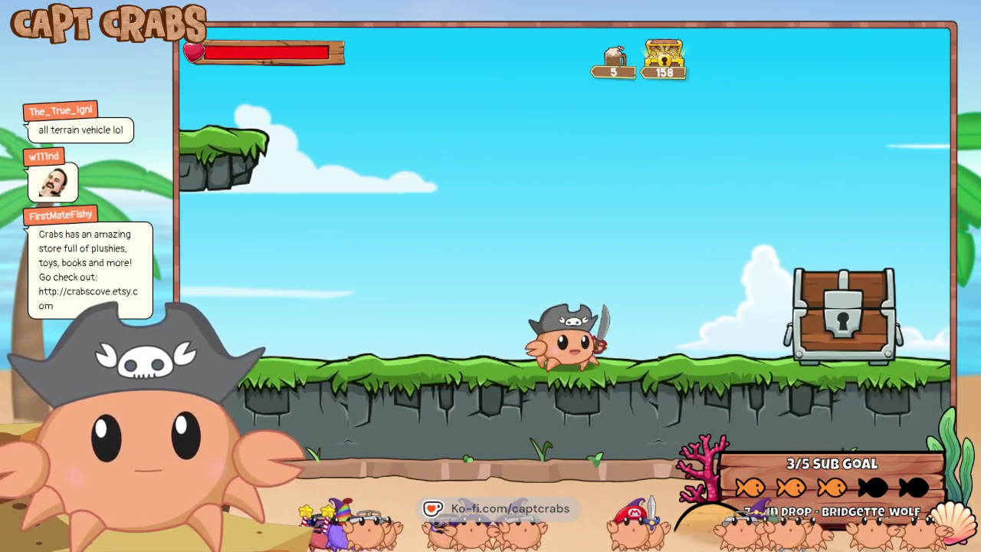
key("Right")
key("space")
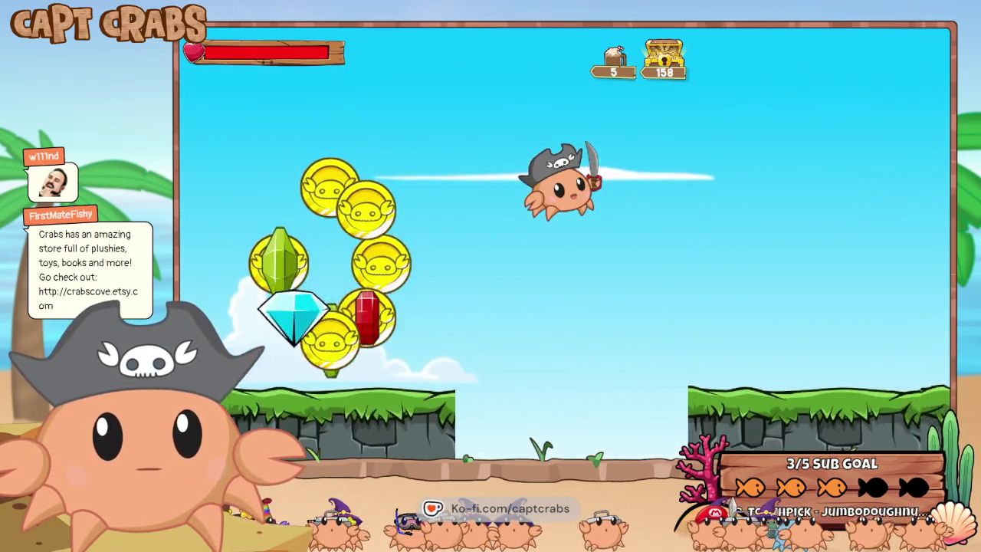
key("space")
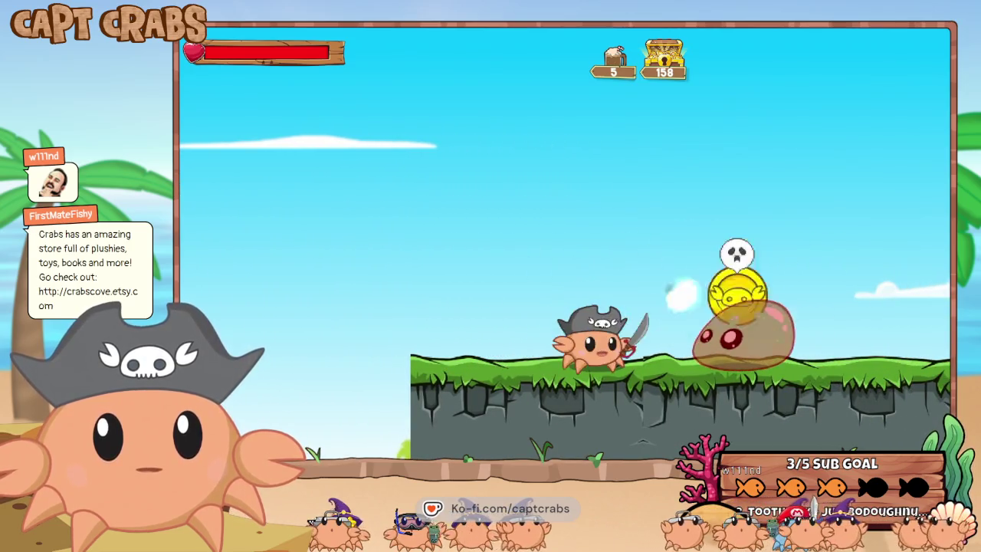
key("Right")
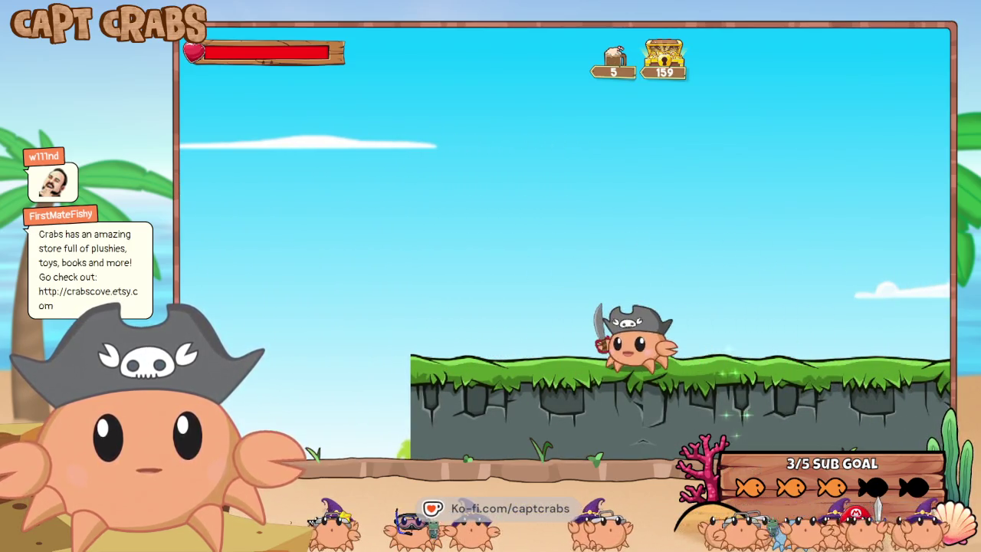
key("space")
key("Right")
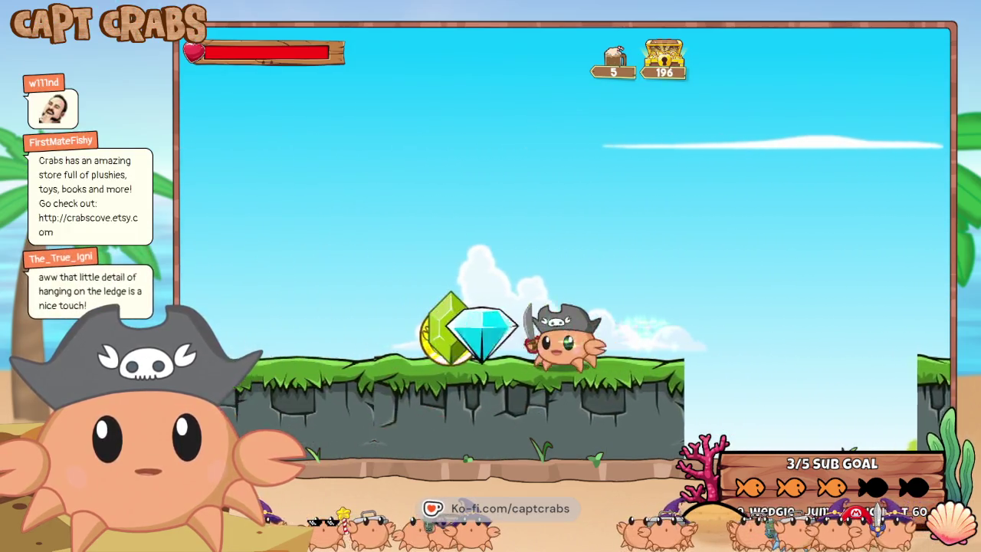
Walk back and forth, then jump and climb up onto the floating platform.
key("Right")
key("Left")
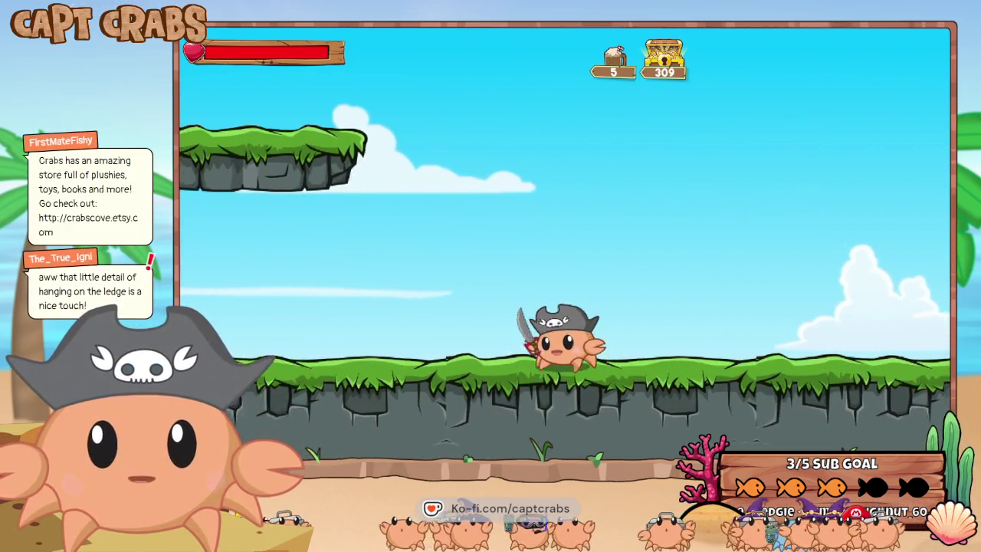
key("space")
key("space")
key("Left")
key("Right")
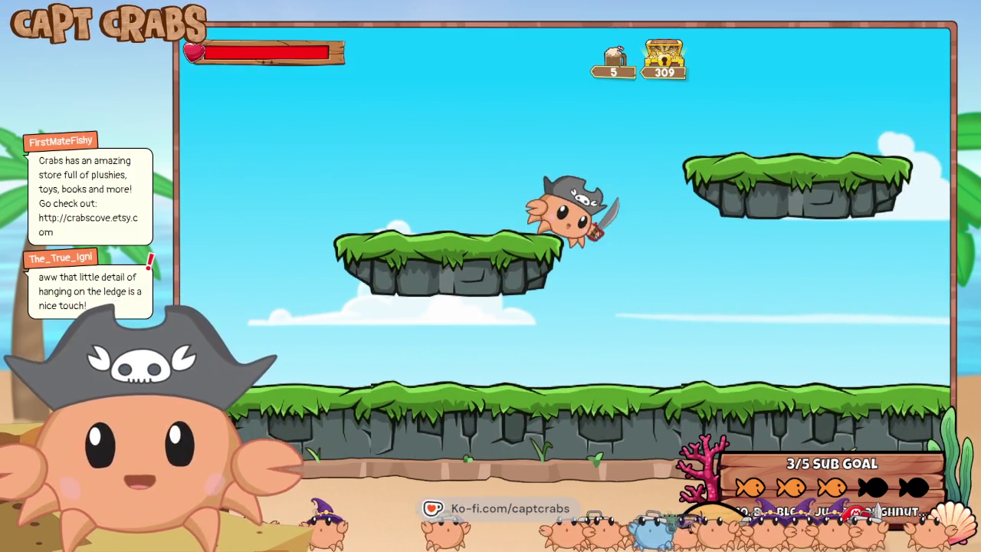
key("space")
Drop off the platform, walk right along it again and jump off to land to the right.
key("Left")
key("Left")
key("space")
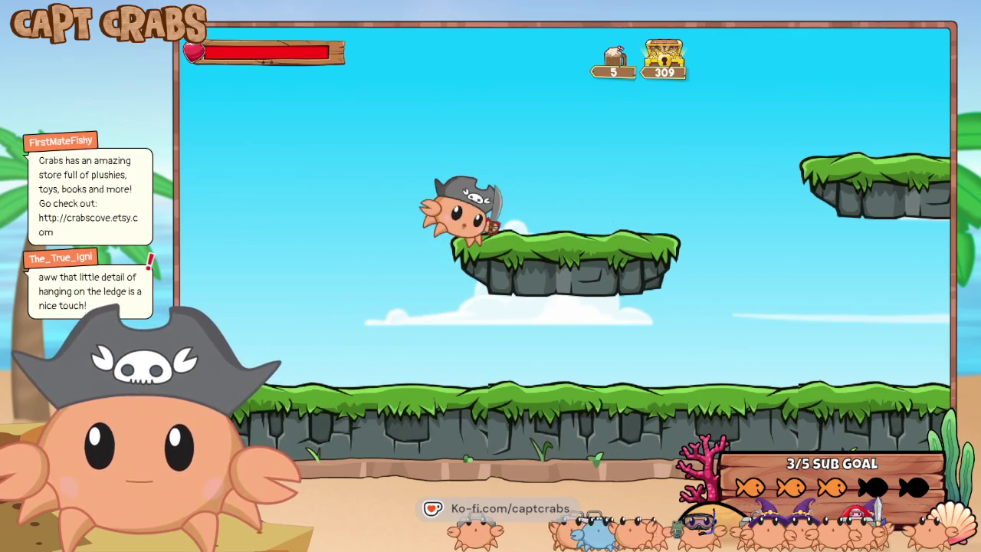
key("Right")
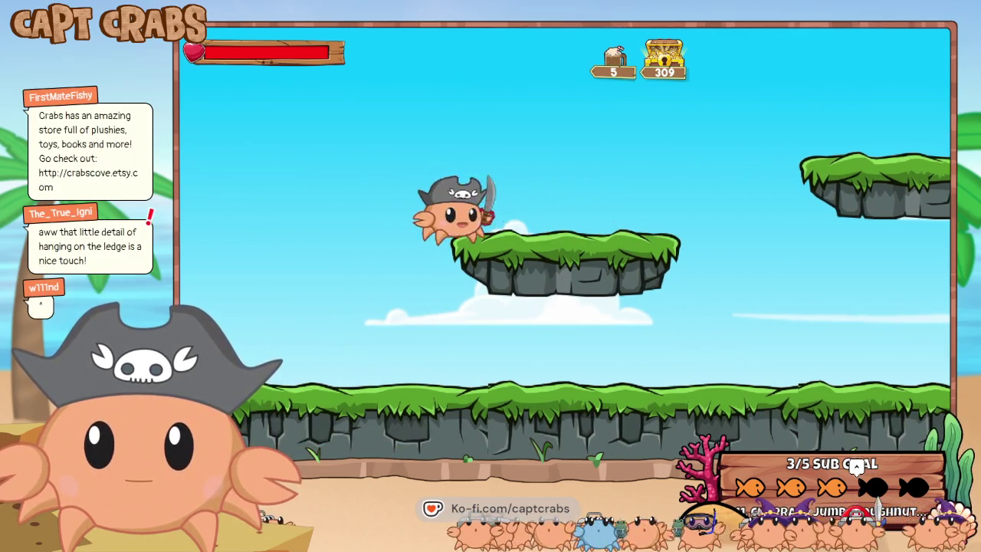
key("Right")
key("Right")
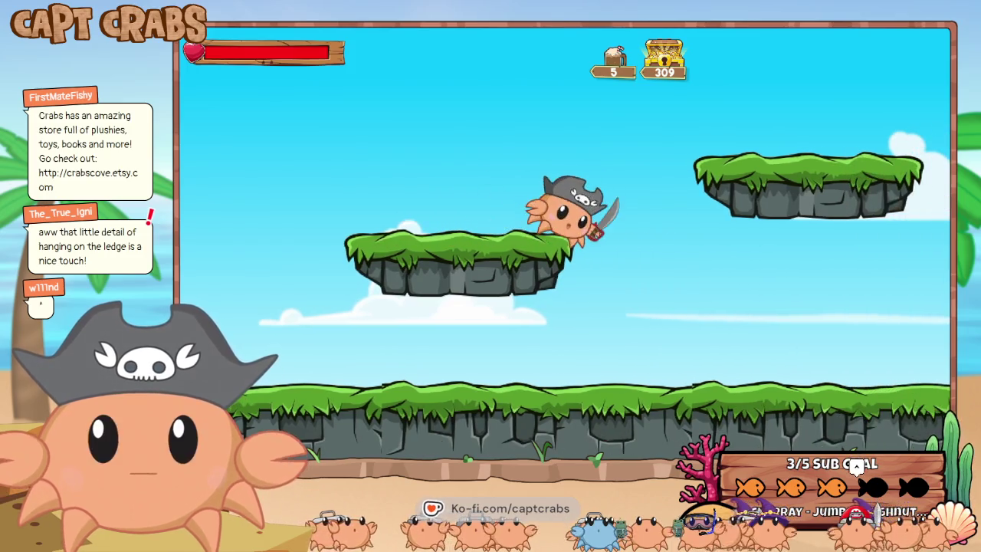
key("space")
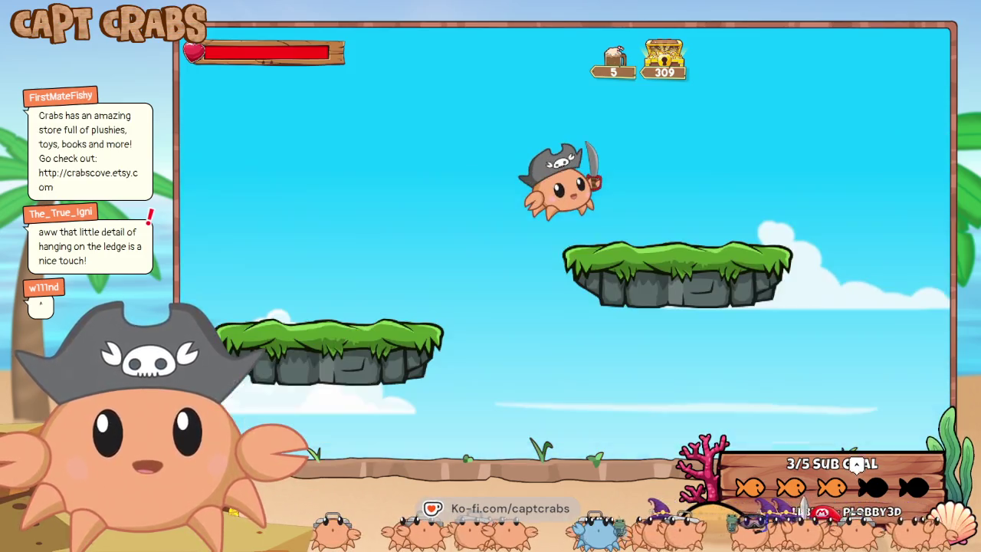
key("Left")
key("Right")
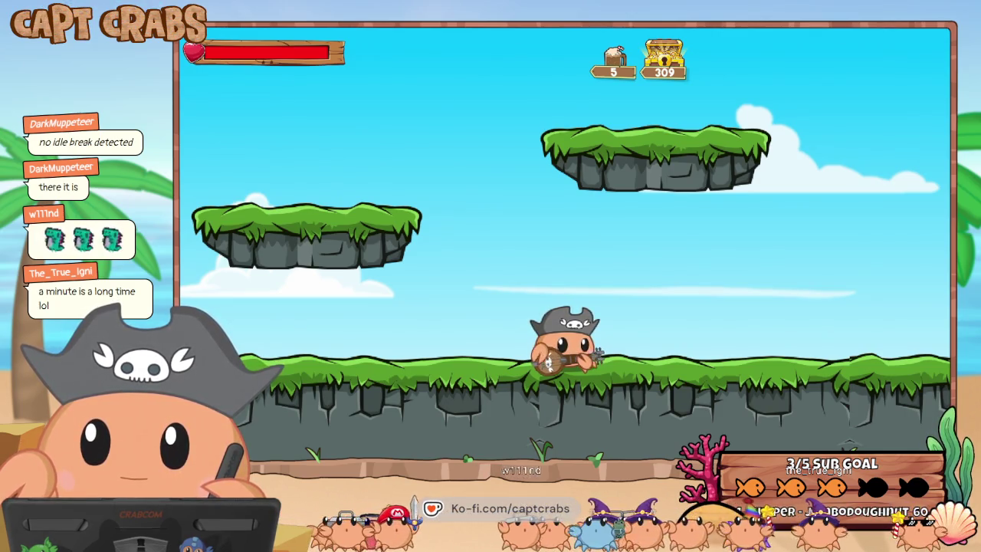
Cross the floating platform onto the grassy ground and jump over the gap.
key("Right")
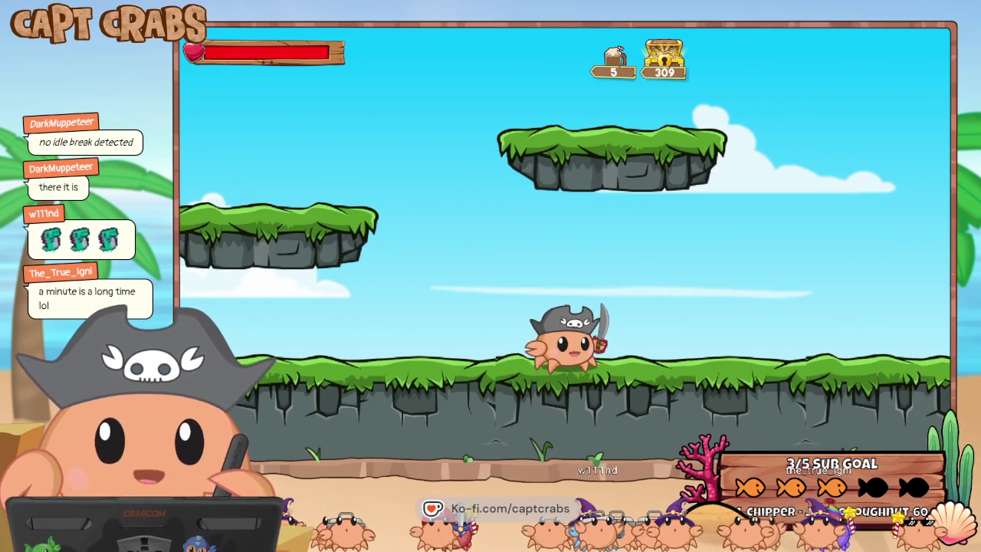
key("space")
key("Left")
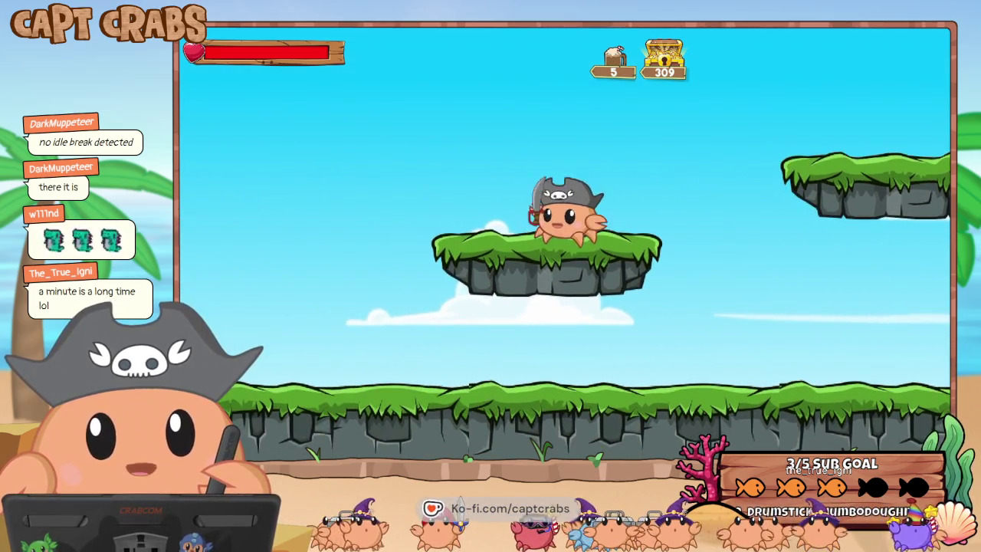
key("Right")
key("space")
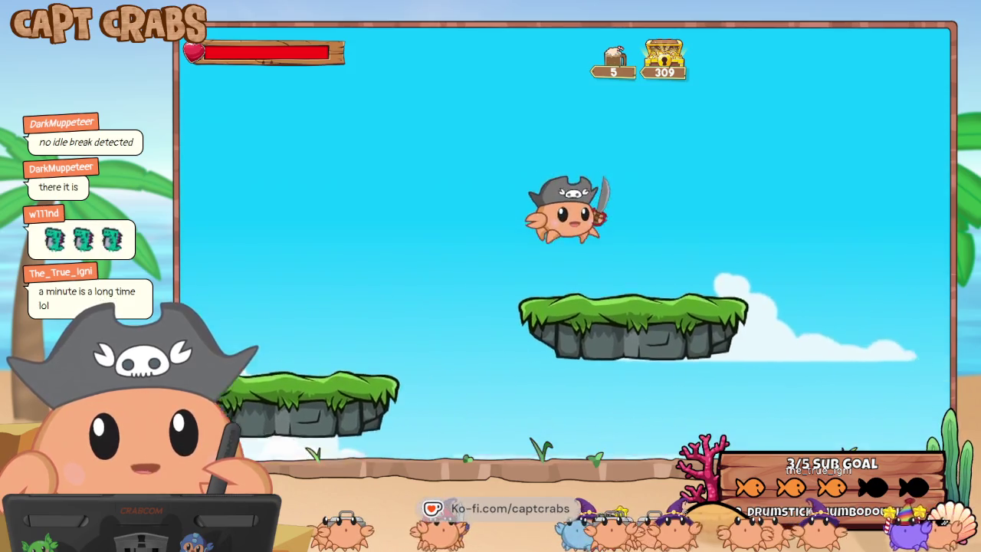
key("Right")
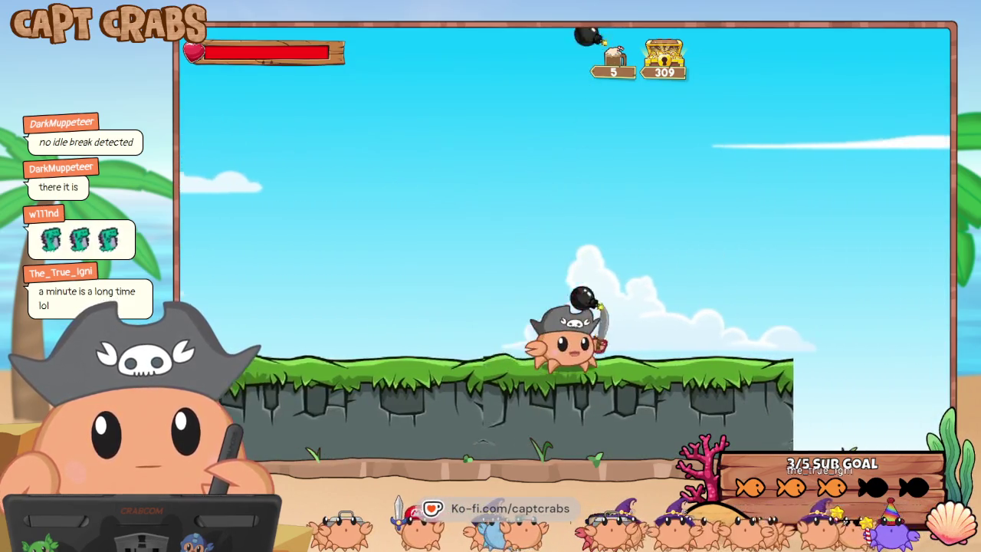
key("space")
key("Left")
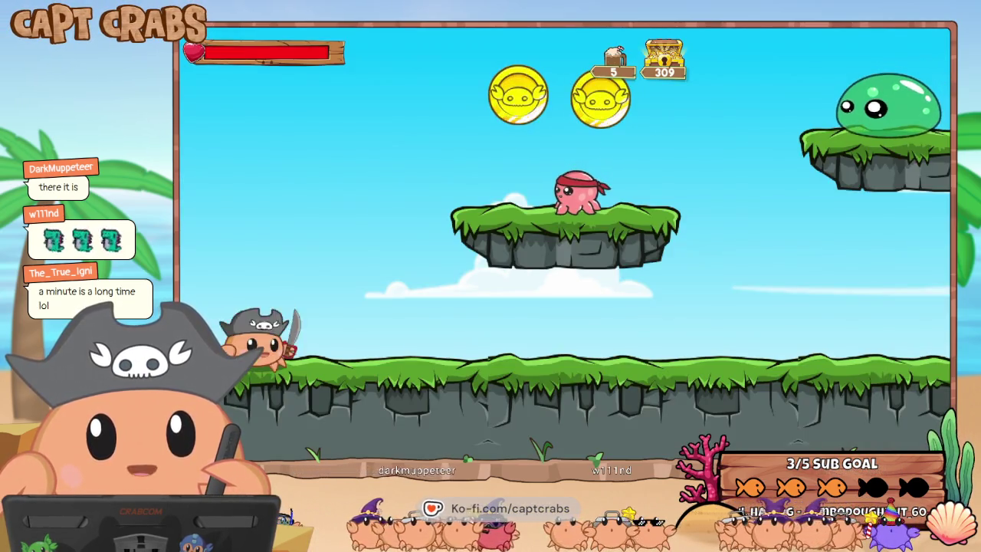
Defeat the middle-platform octopus, collect two coins, squash the green slime and attack the red-bandana octopus.
key("space")
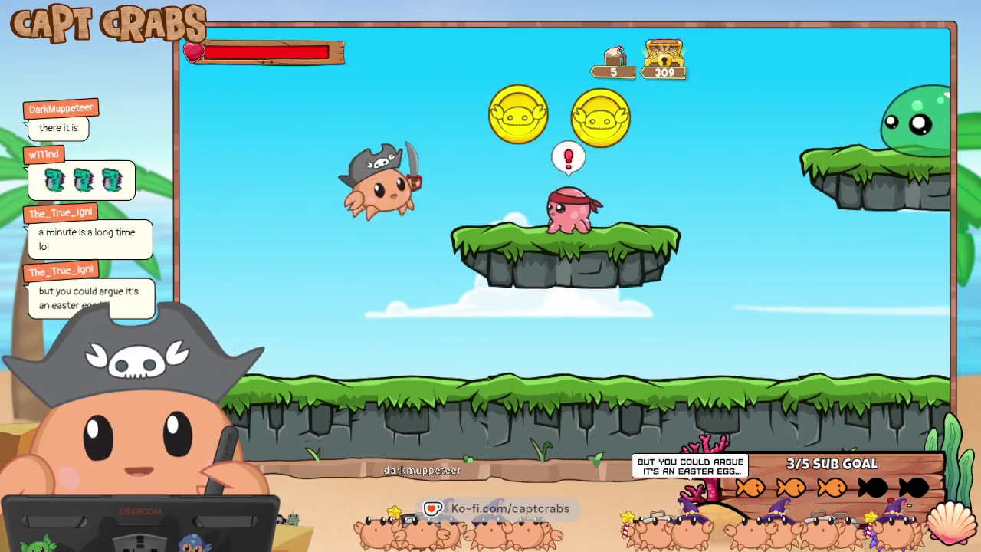
key("space")
key("Right")
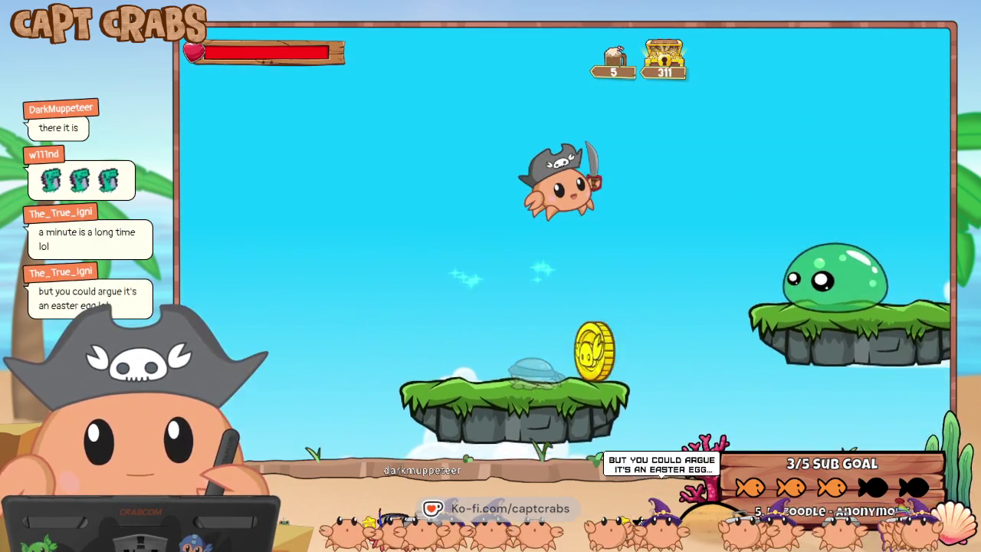
key("Right")
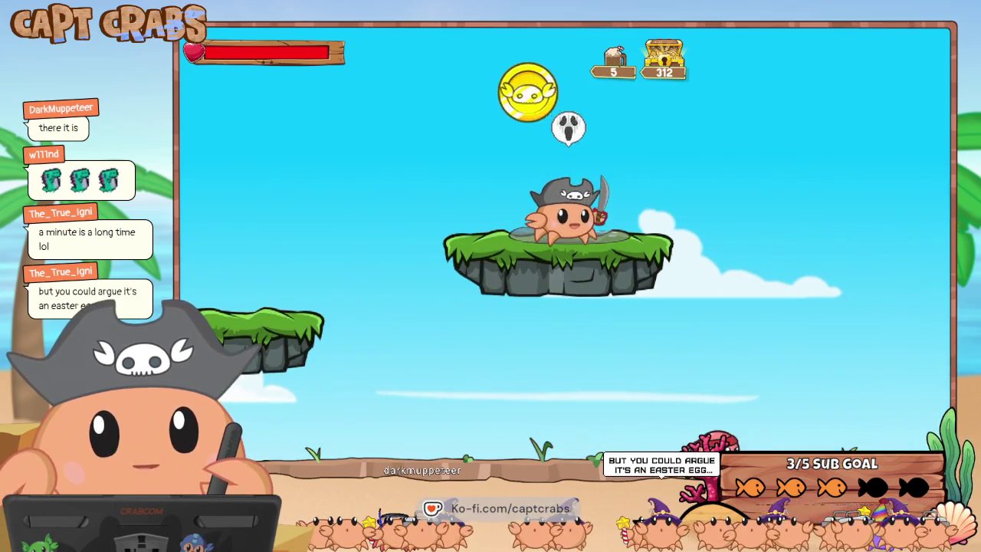
key("Right")
key("space")
key("Left")
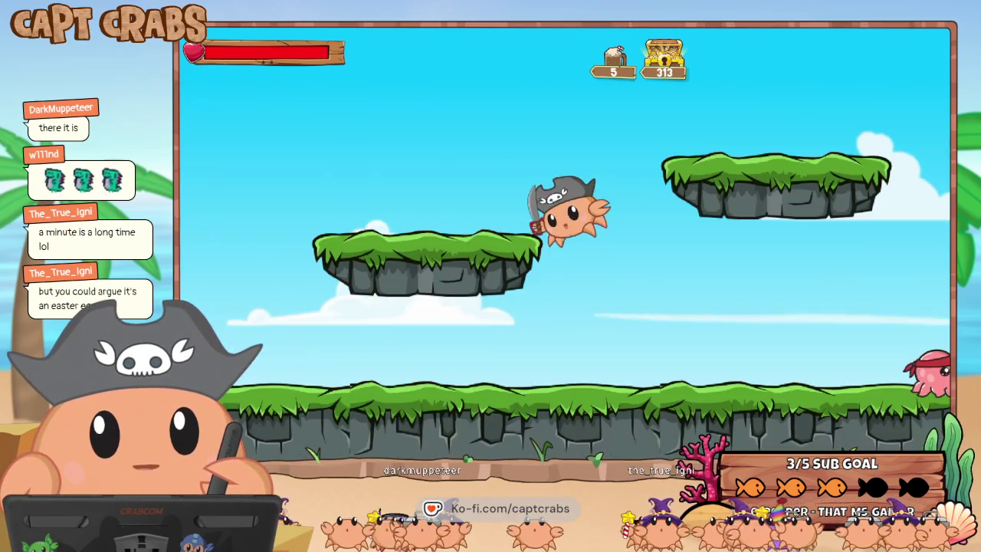
key("Right")
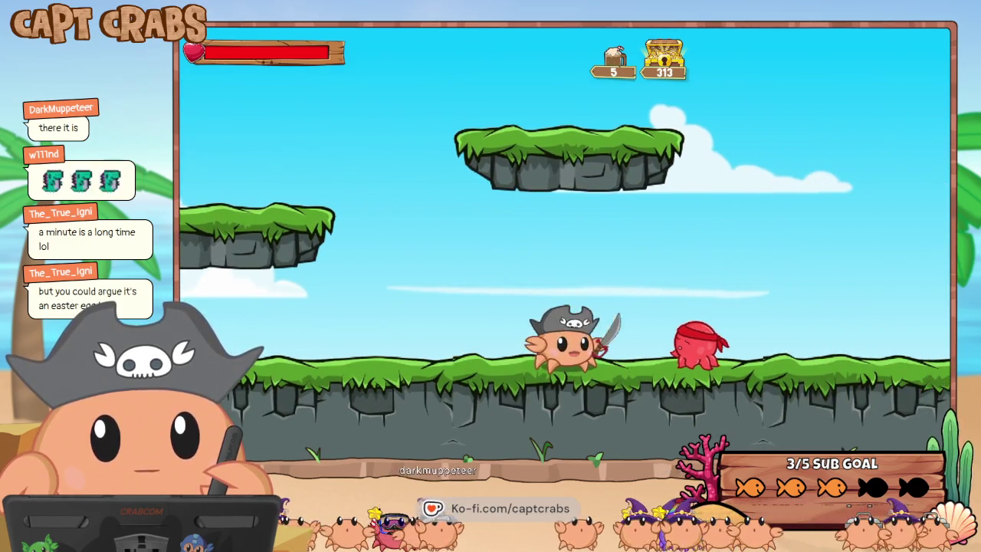
key("Right")
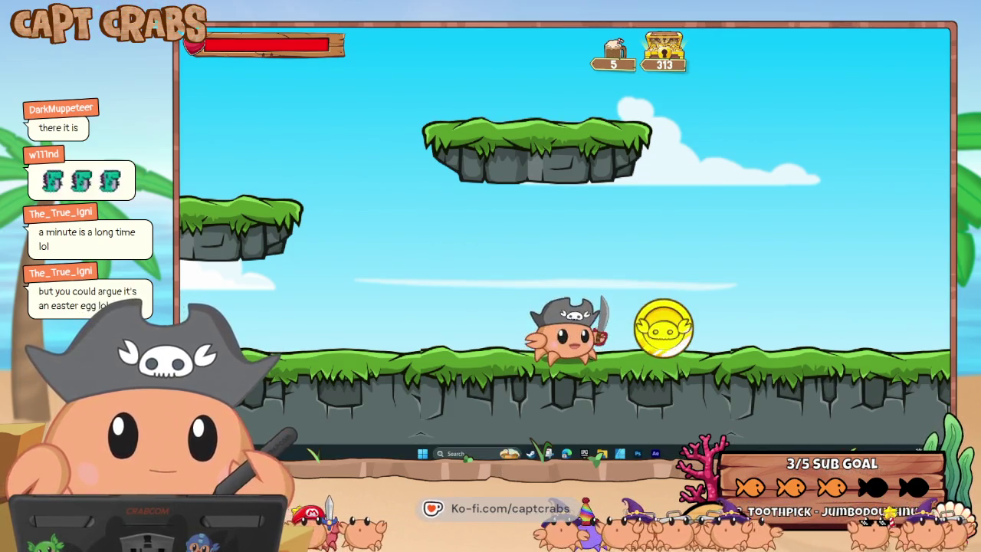
End the test play and close the leftover game player window.
key("Escape")
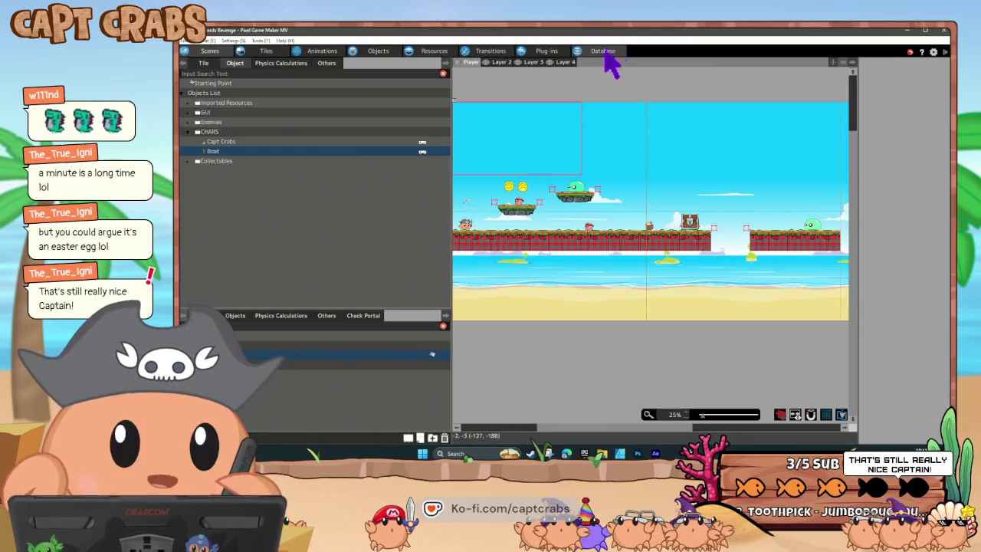
right_click(701, 453)
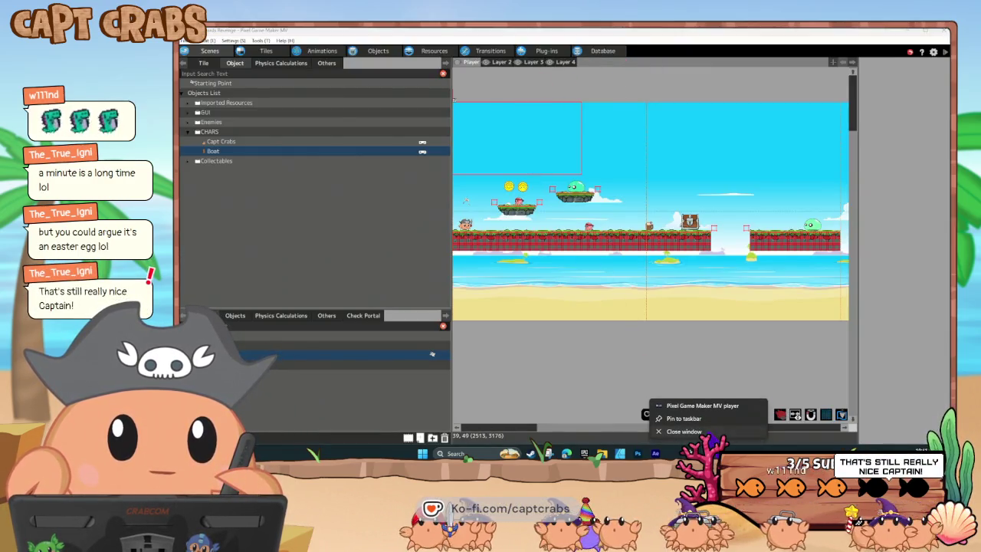
left_click(580, 328)
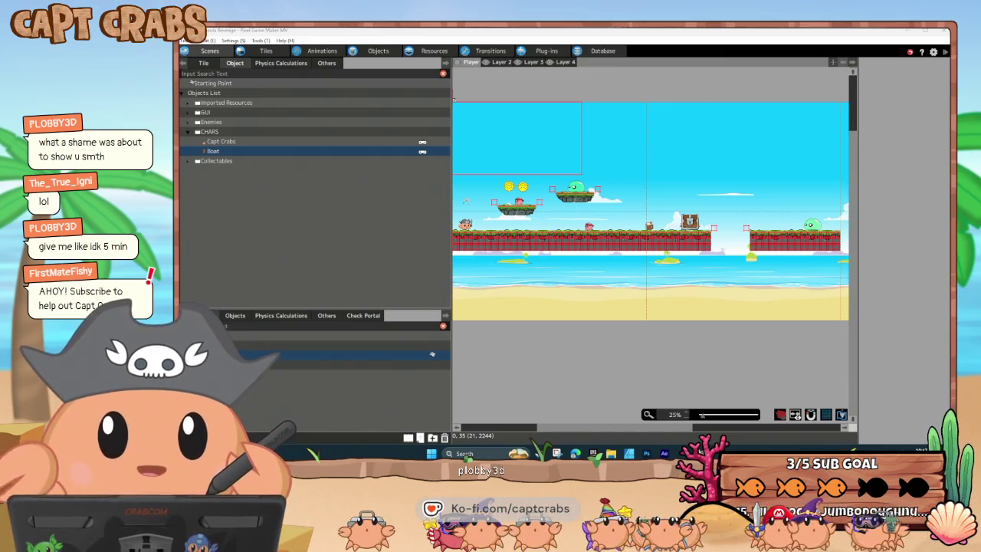
Load the title-screen scene from the Scenes list into the canvas.
left_click(310, 377)
right_click(312, 378)
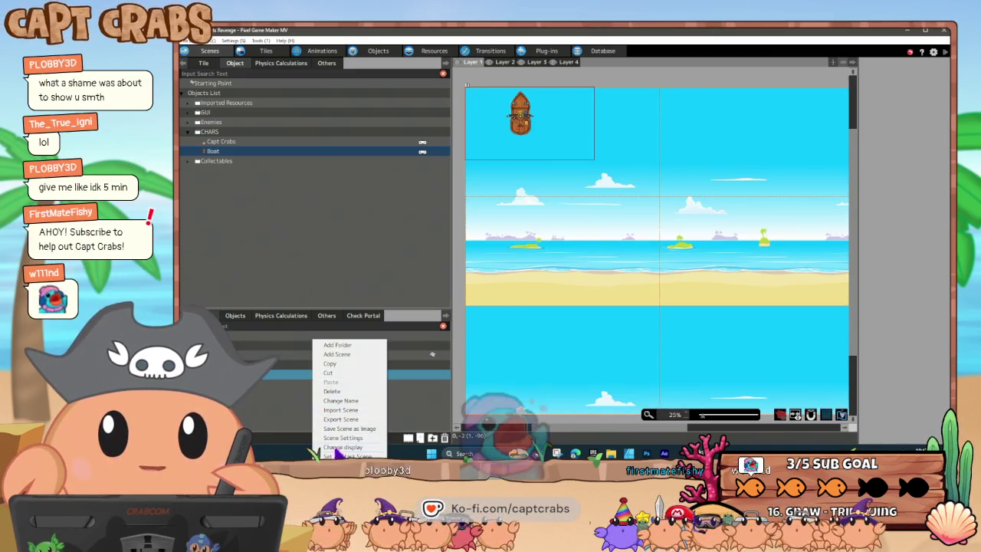
left_click(432, 373)
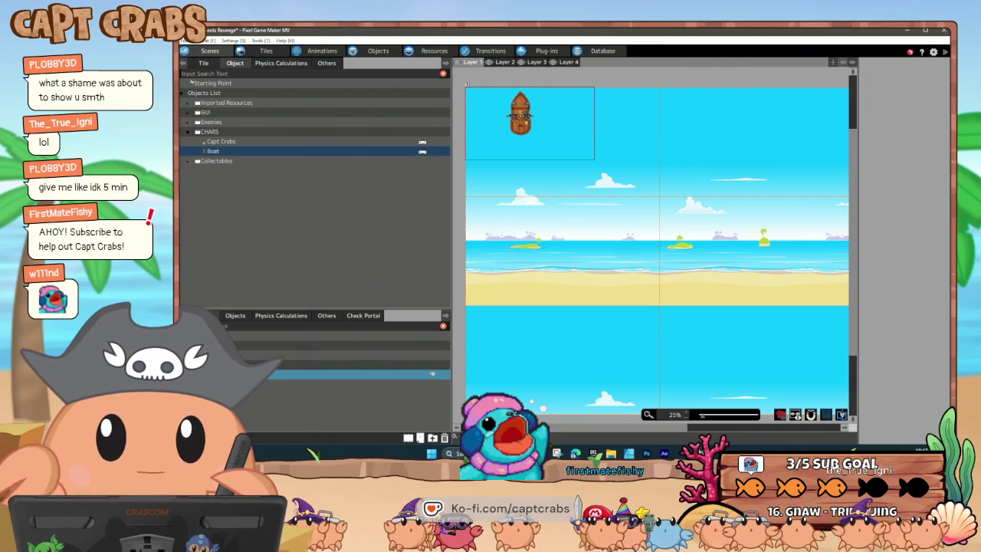
left_click(312, 366)
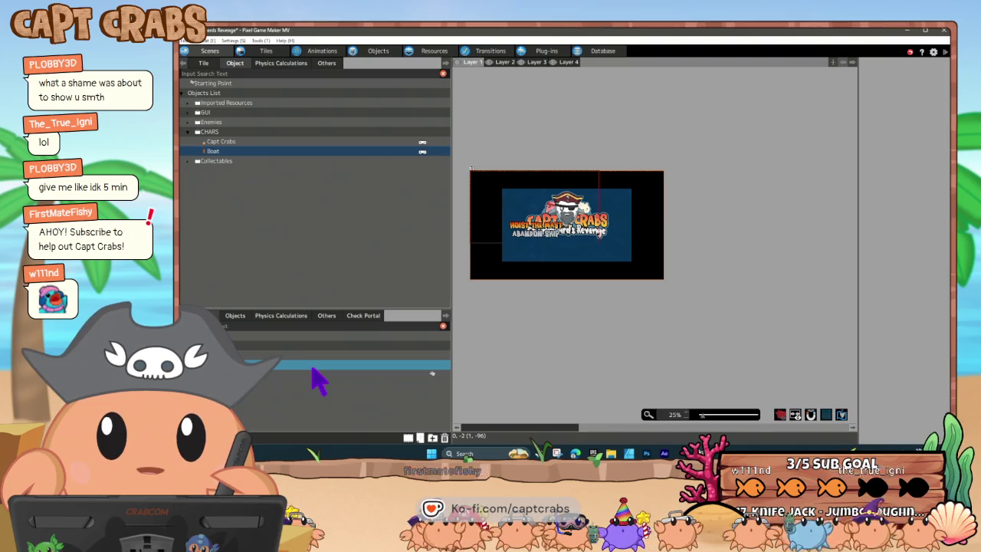
Move the Hoist the Mast / Abandon Ship menu toward the lower right of the title screen.
right_click(312, 376)
left_click(282, 378)
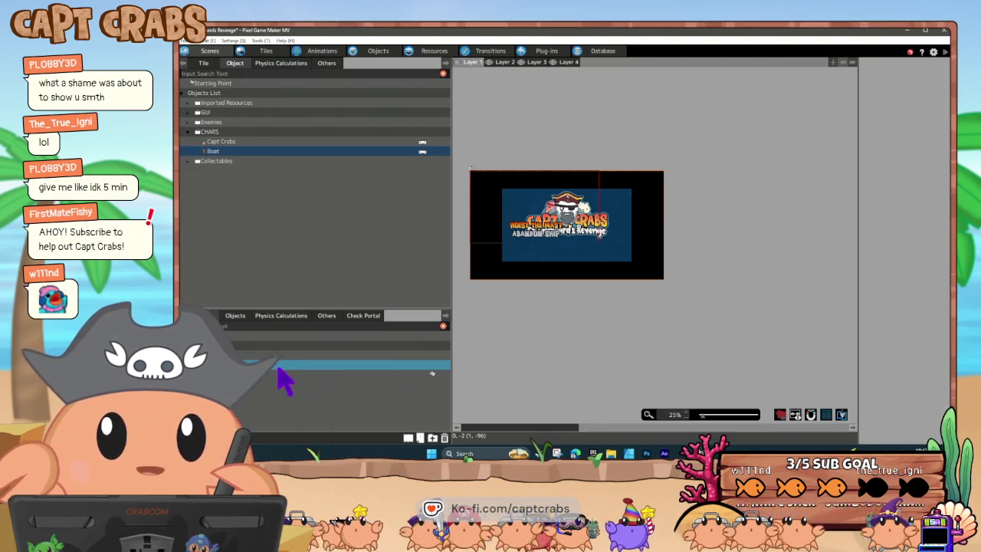
scroll(529, 268, "up", 2)
left_click_drag(534, 300, 567, 325)
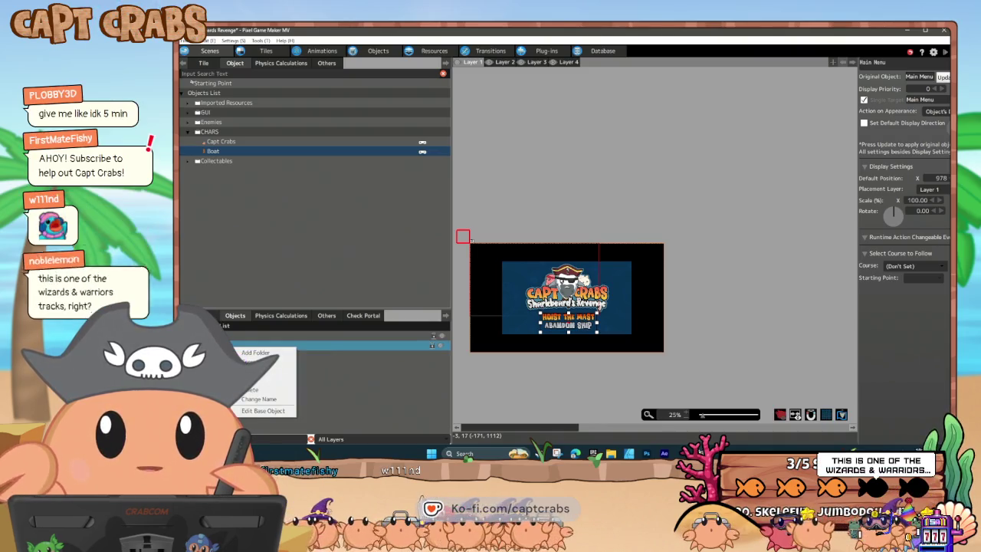
left_click(432, 371)
Set the TITLE scene's background Placement to Enlarge in Scene Settings.
right_click(432, 373)
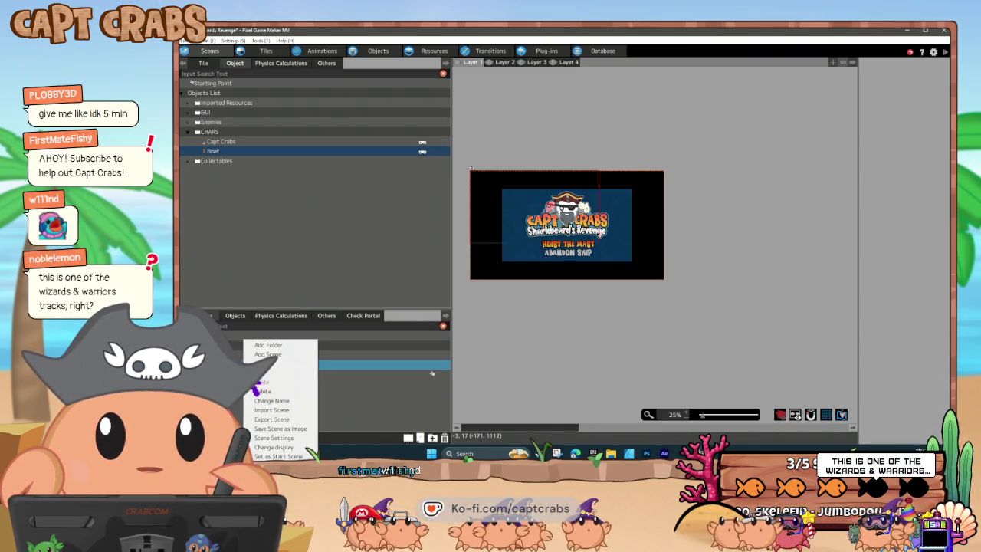
left_click(274, 439)
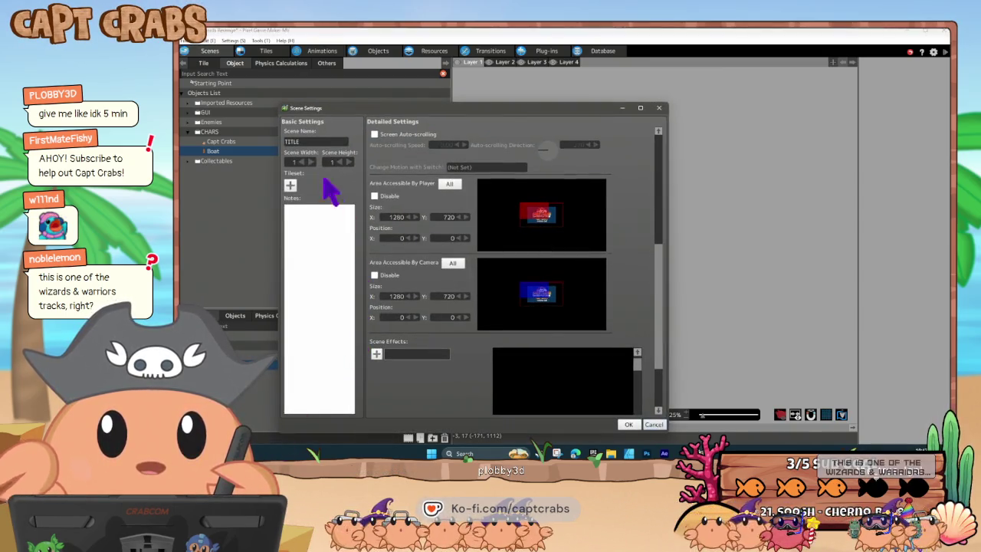
scroll(417, 215, "up", 5)
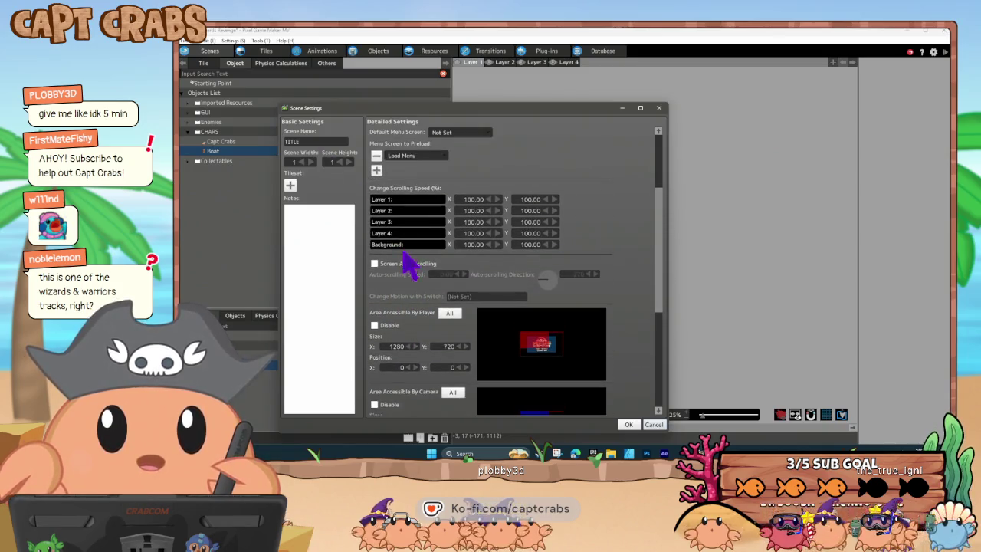
scroll(406, 262, "up", 5)
left_click(374, 219)
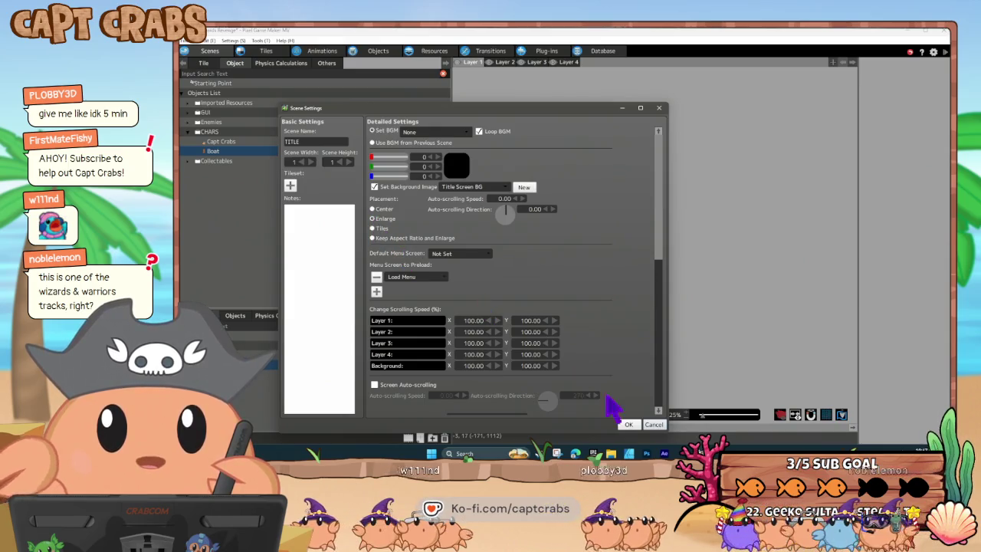
left_click(628, 424)
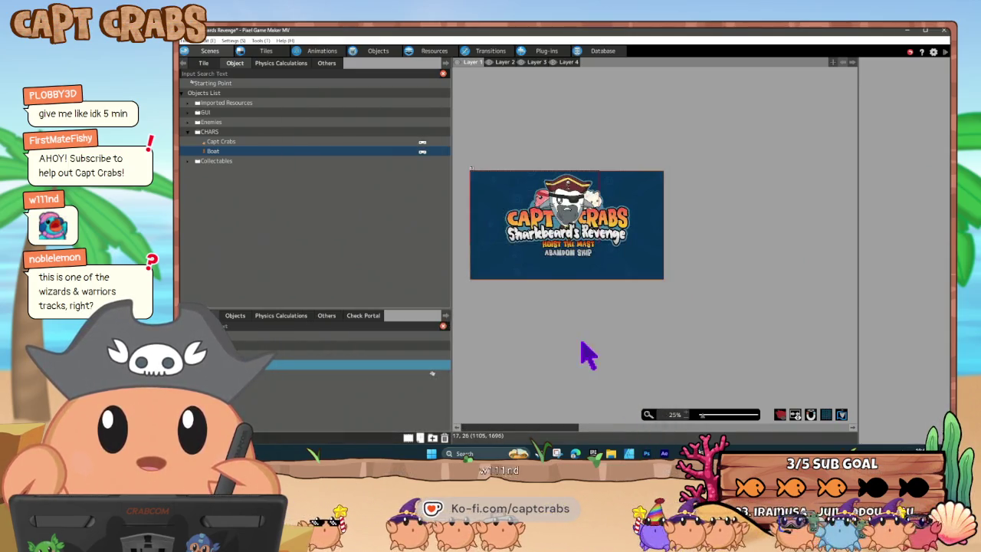
Set the TITLE scene's Area Accessible By Player and By Camera to 1920x1080.
left_click(569, 262)
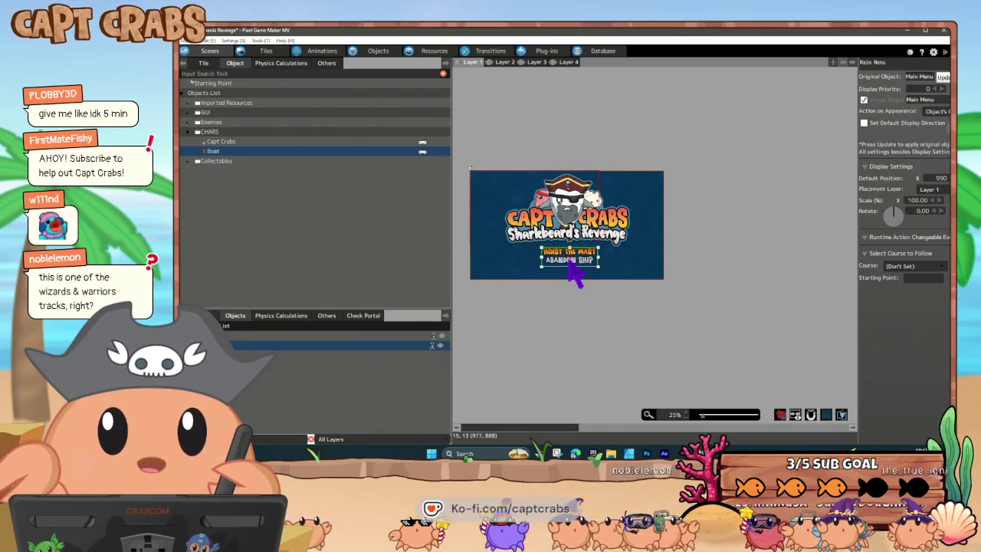
left_click(574, 315)
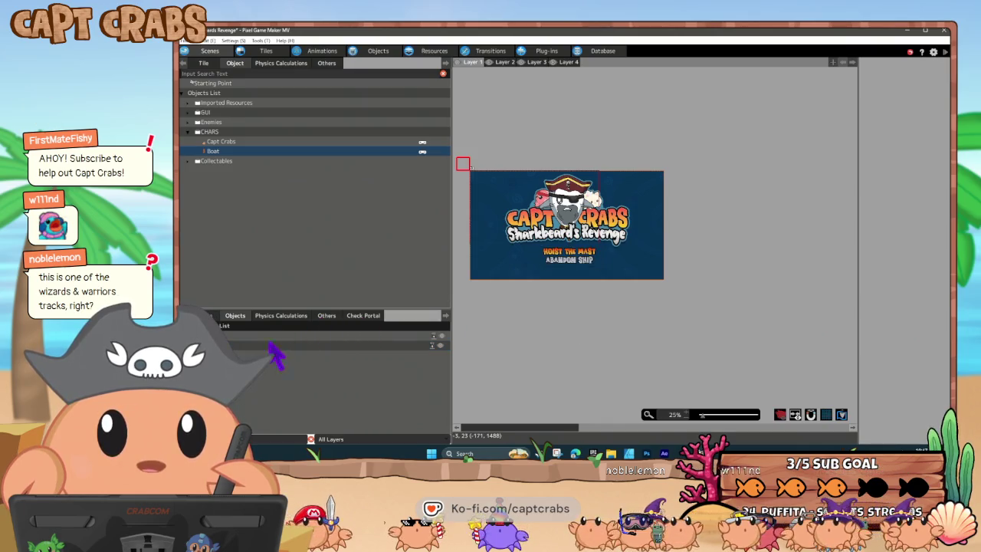
right_click(230, 340)
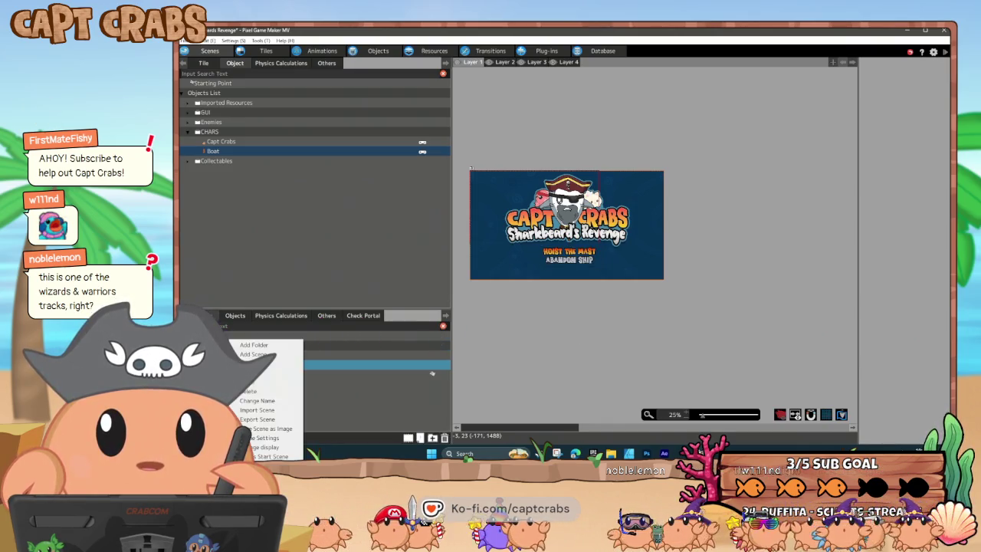
left_click(270, 440)
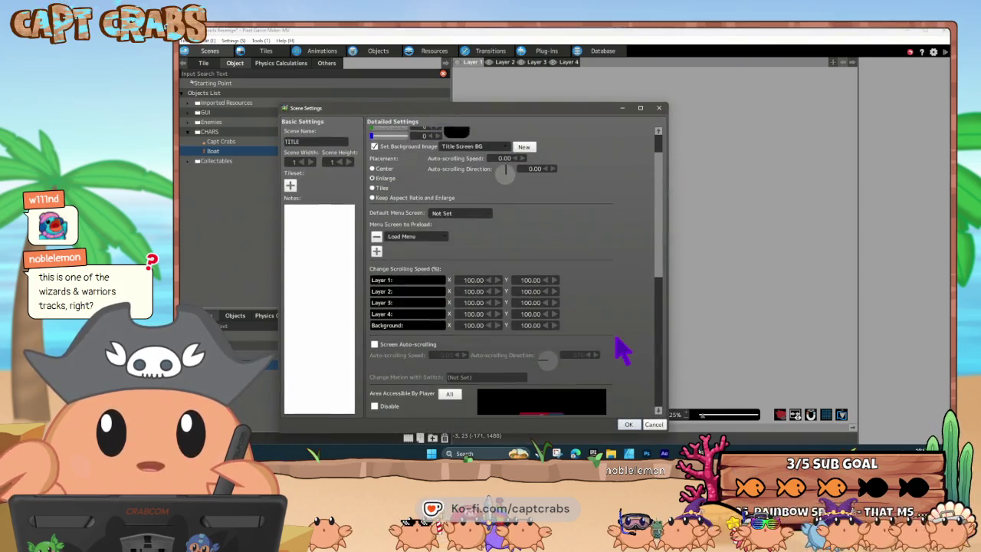
left_click(450, 329)
scroll(460, 345, "down", 1)
left_click(453, 343)
left_click(630, 424)
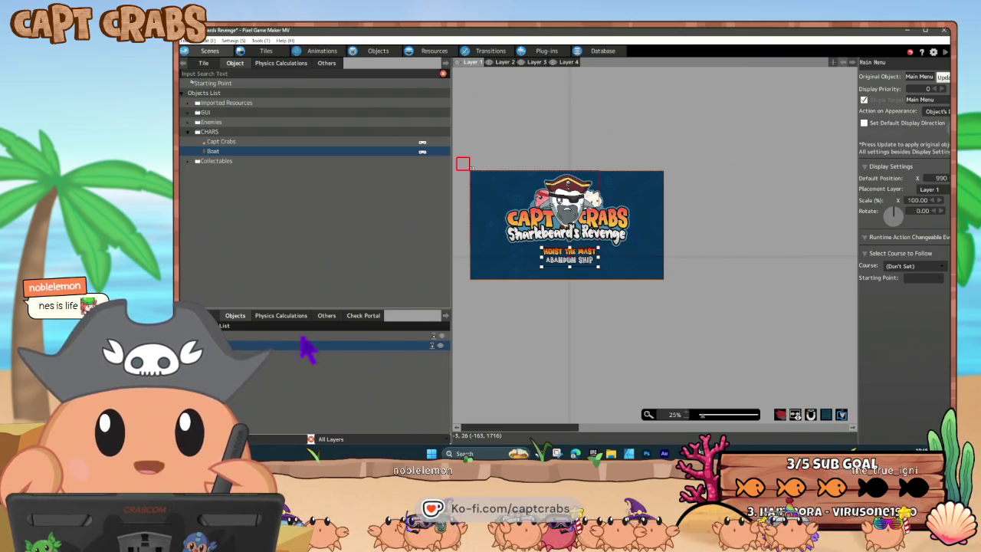
left_click(432, 373)
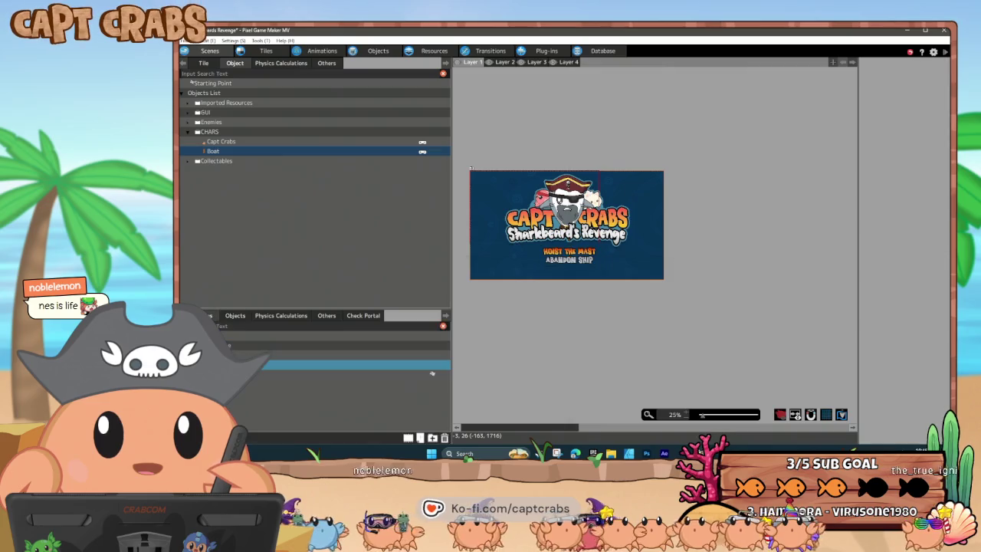
right_click(258, 371)
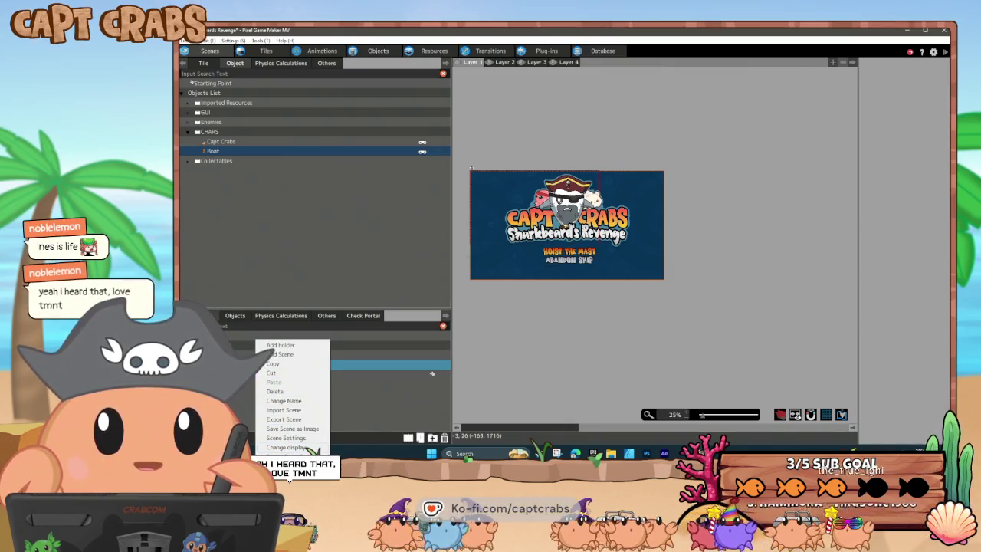
Review the TITLE scene's background settings, then launch a test play.
left_click(290, 439)
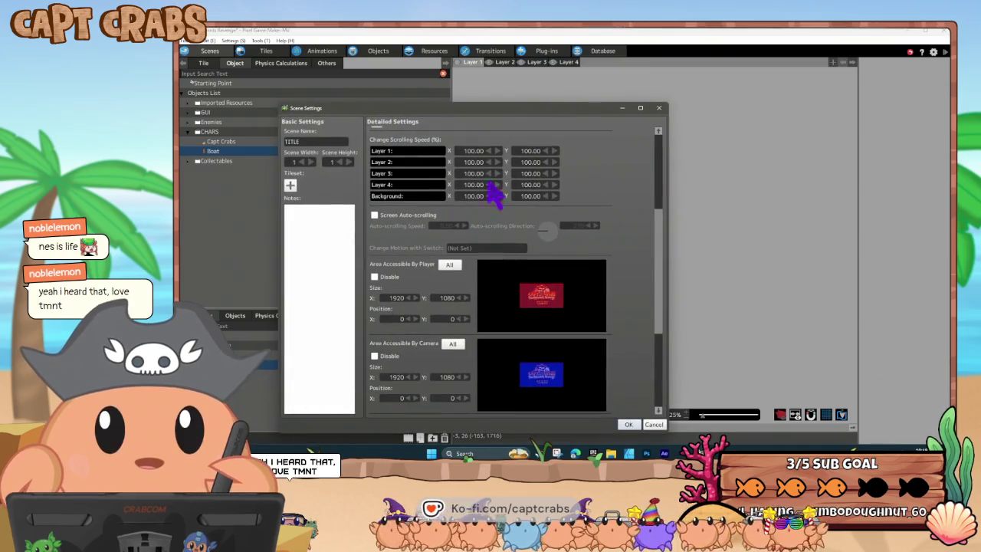
left_click_drag(657, 222, 657, 132)
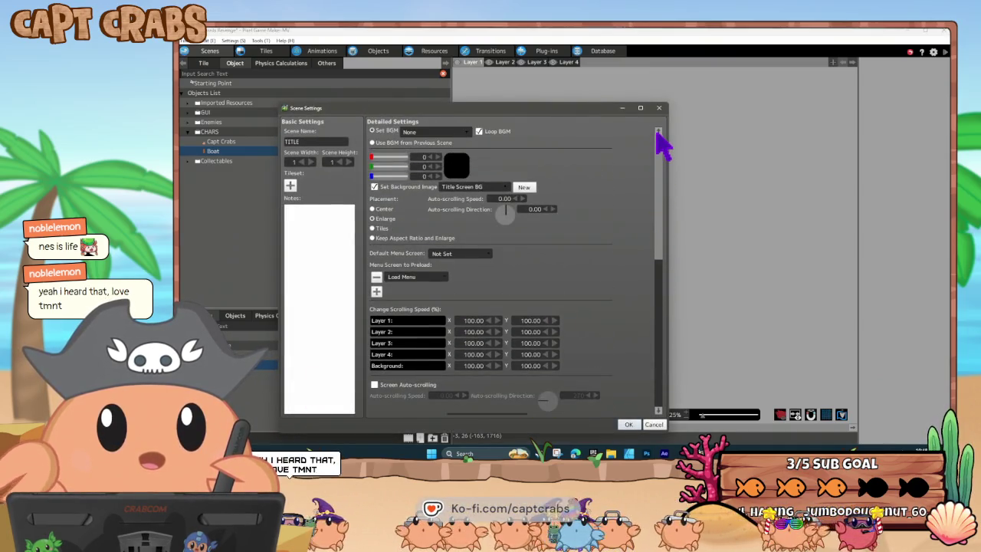
left_click(628, 424)
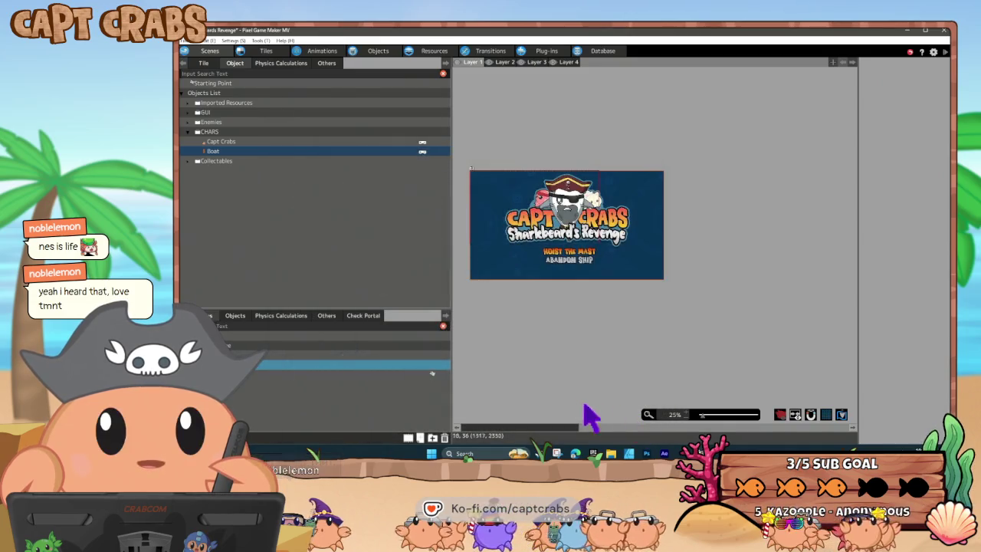
right_click(249, 371)
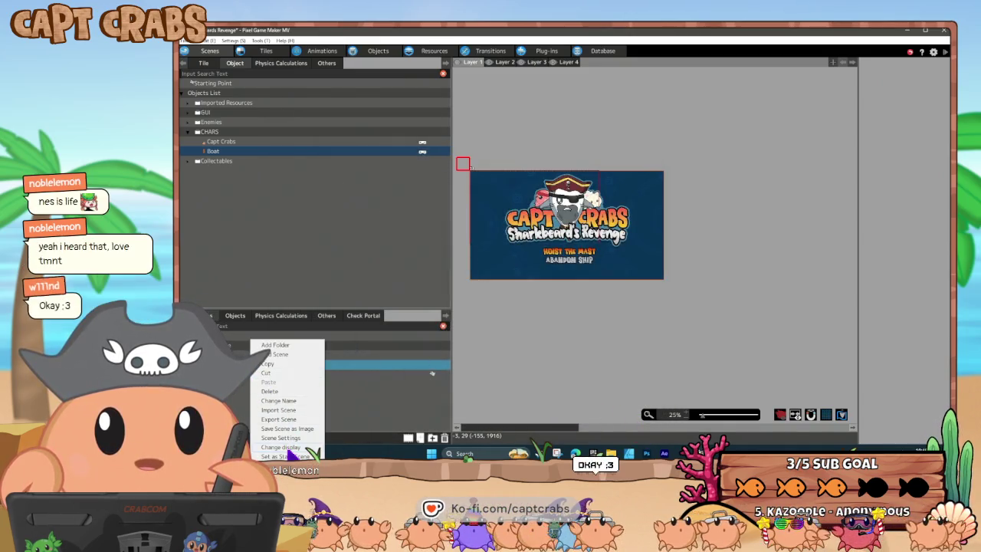
left_click(310, 455)
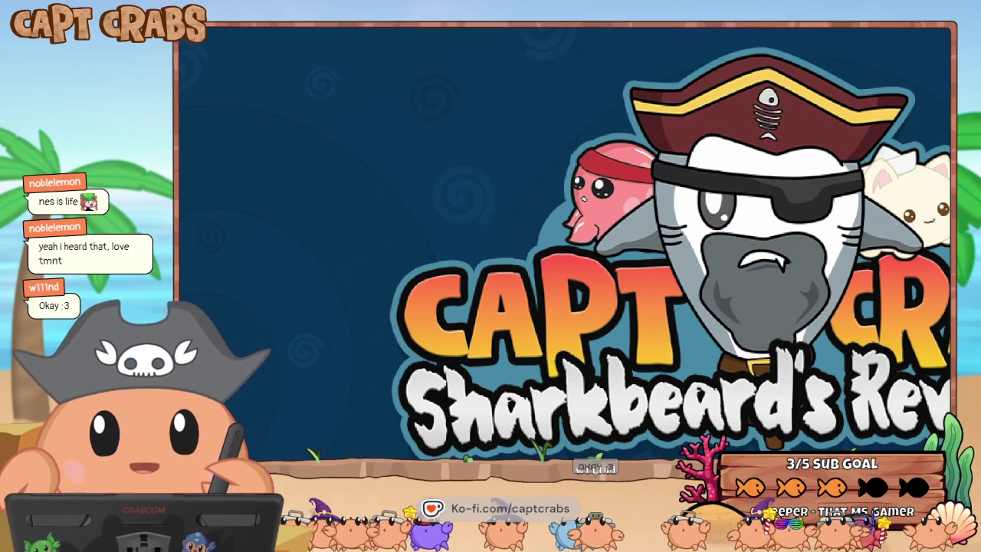
Load Save 1 from the title menu, attack the slime and collect its coin.
key("Return")
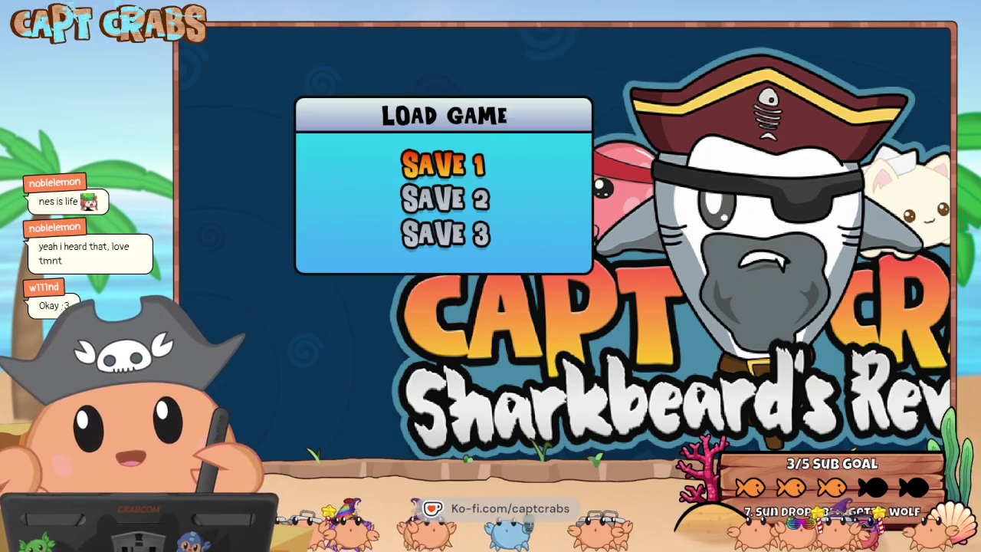
key("Down")
key("Down")
key("Up")
key("Up")
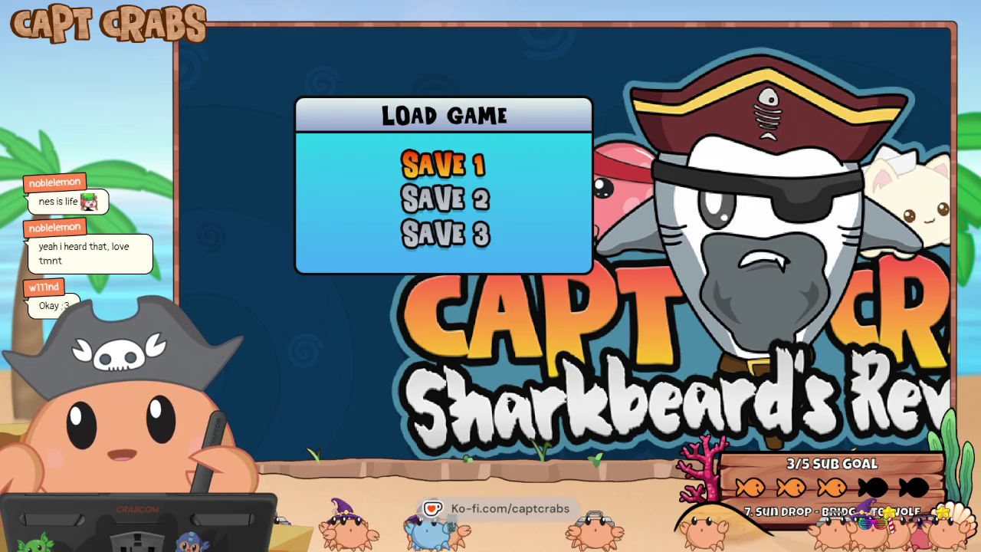
key("Return")
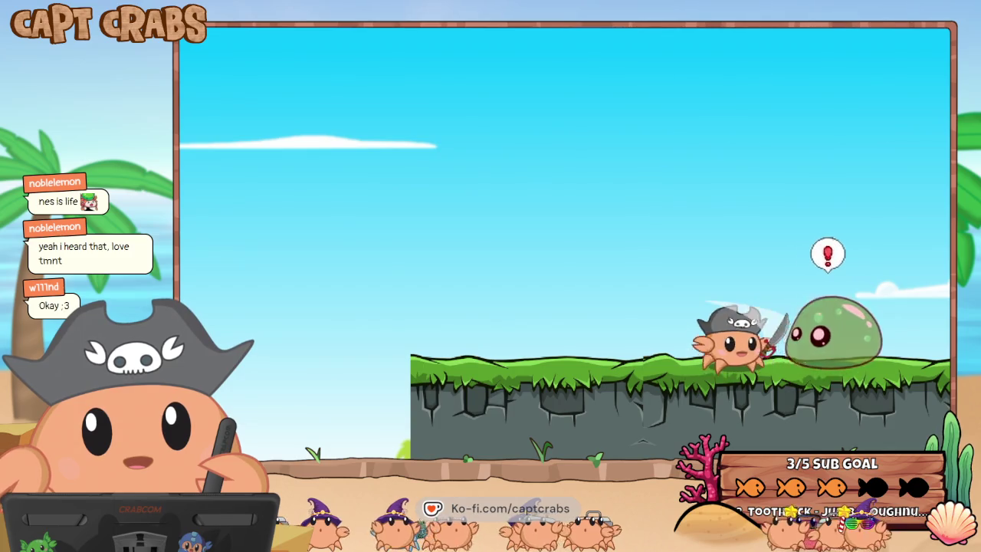
key("Right")
key("space")
key("Left")
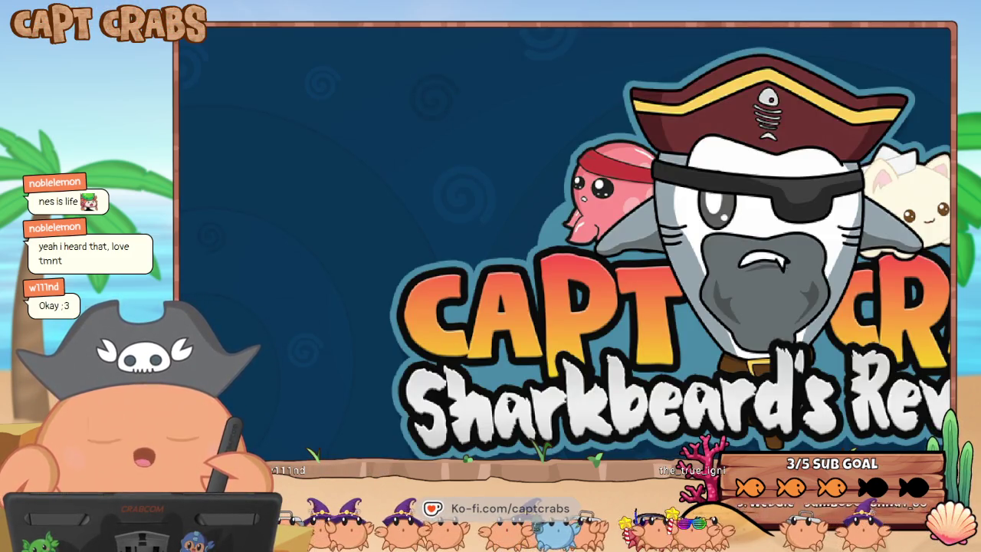
Load Save 2, slash the octopus and collect the next coin.
key("Return")
key("Down")
key("Return")
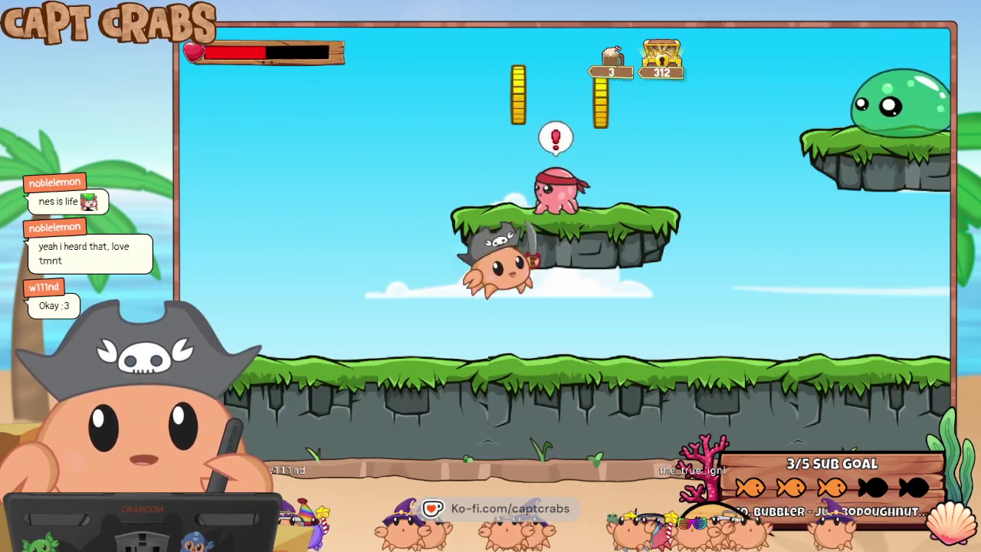
key("Right")
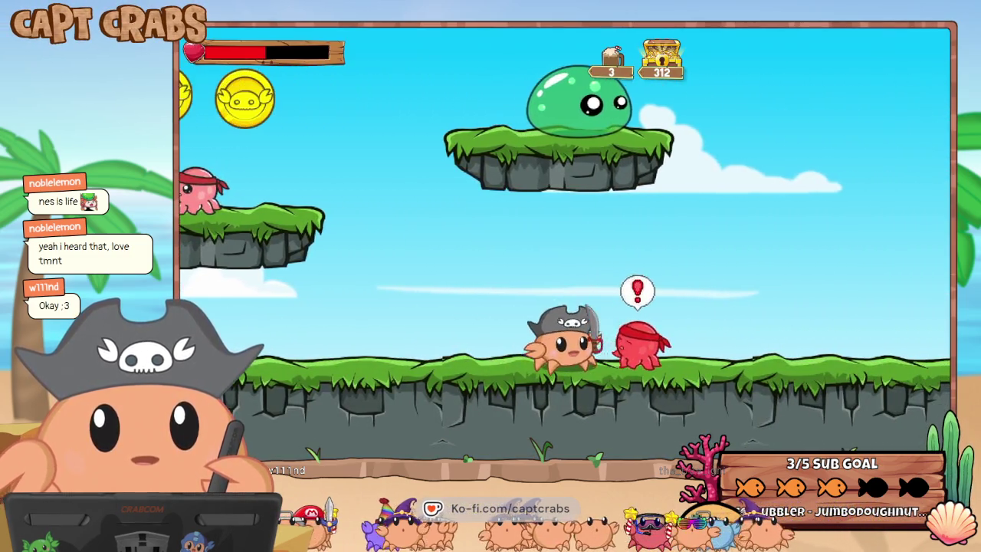
key("x")
key("Right")
key("space")
key("Right")
Open the treasure chest, collect its coins, throw bombs left, and switch back to the editor.
key("space")
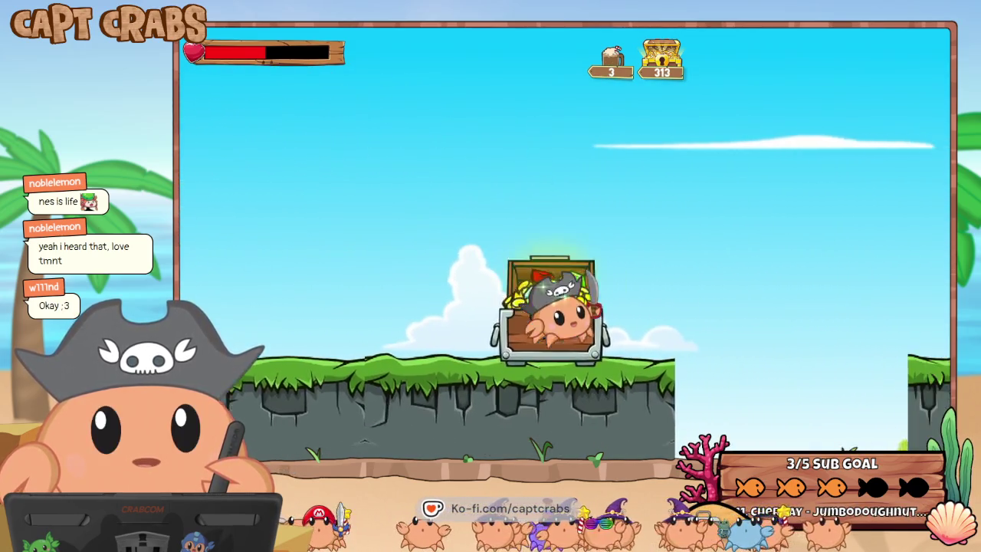
key("space")
key("Left")
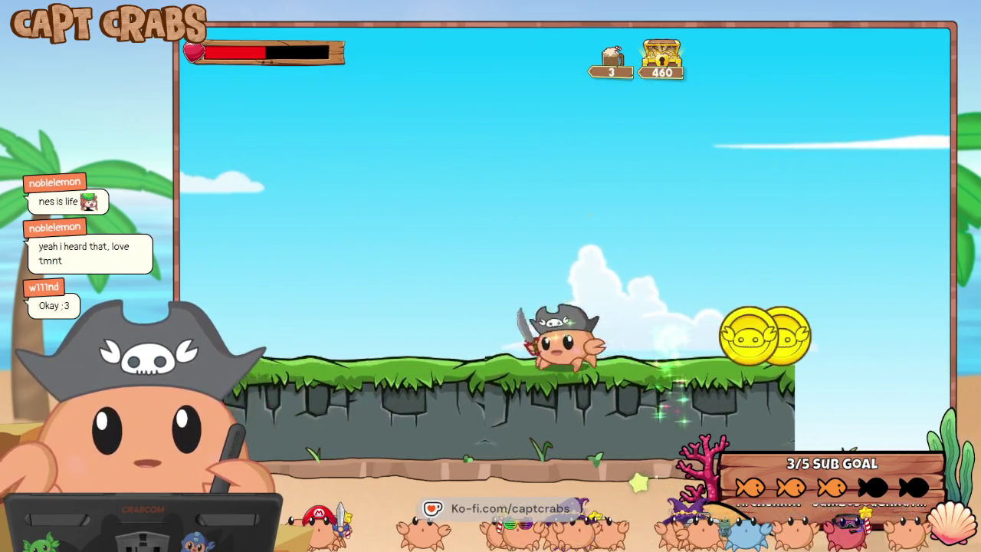
key("Right")
key("Left")
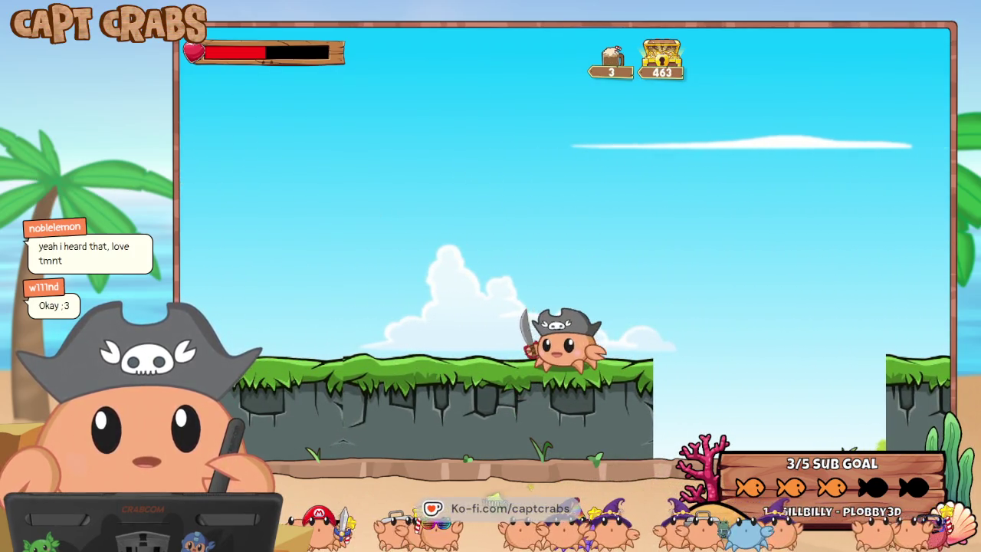
key("x")
key("x")
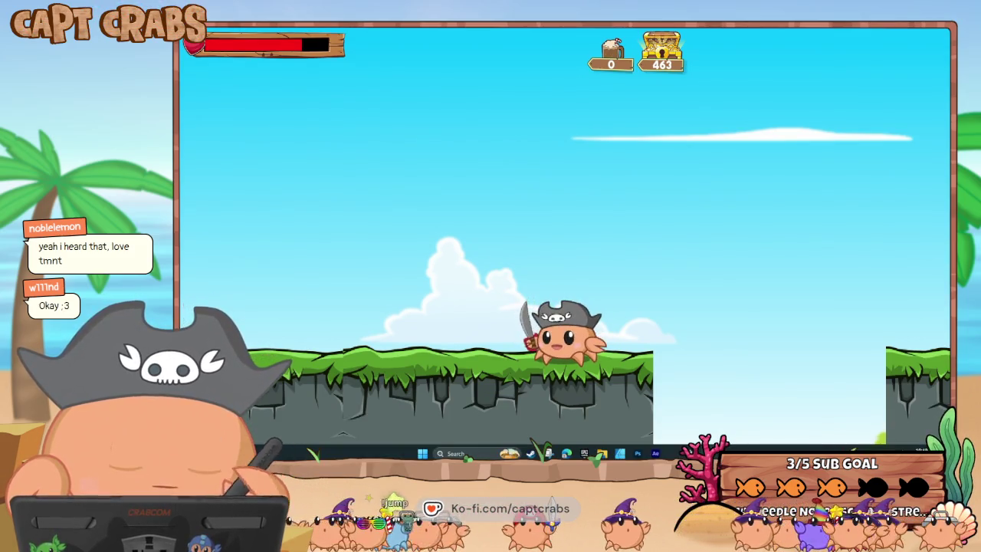
key("alt+Tab")
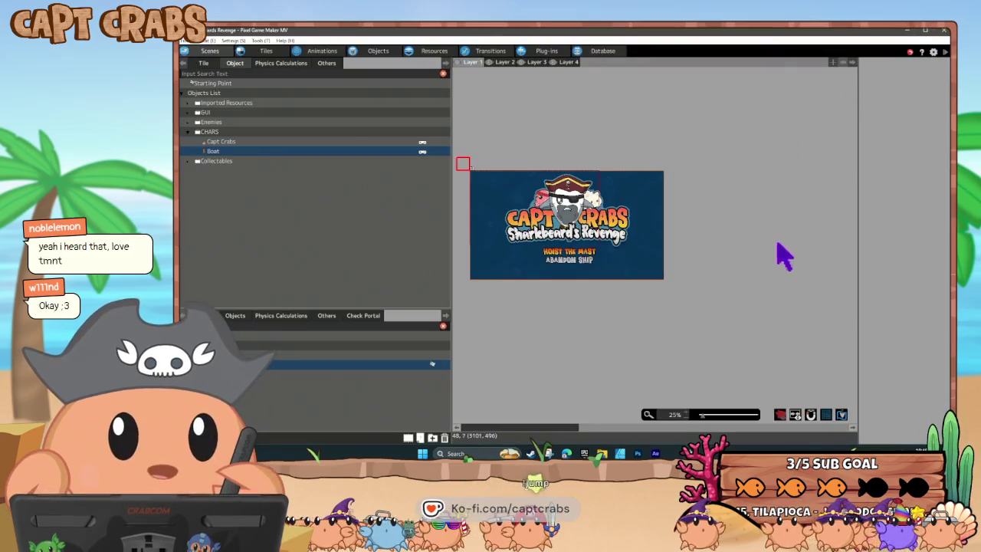
Change the TITLE scene's background Placement to Keep Aspect Ratio and Enlarge.
key("Escape")
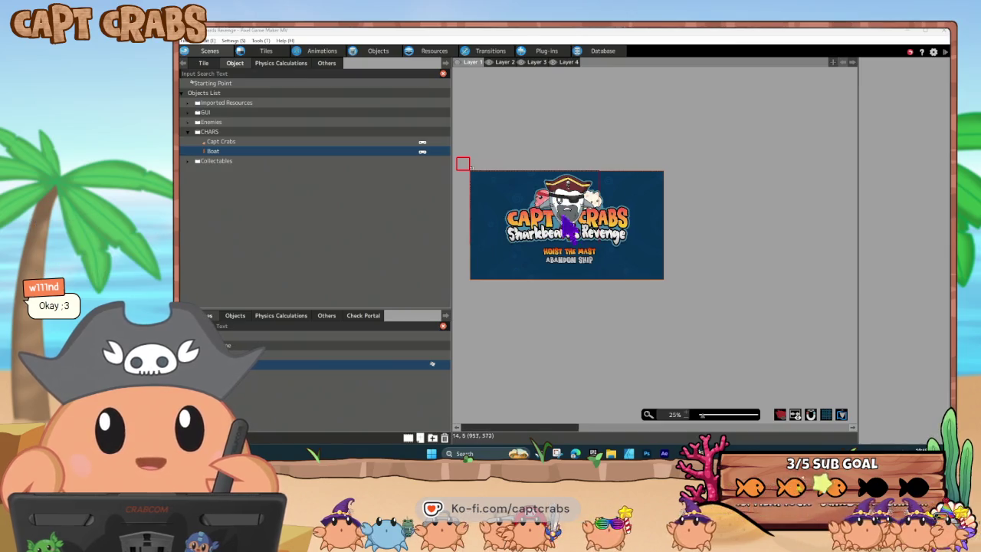
right_click(231, 341)
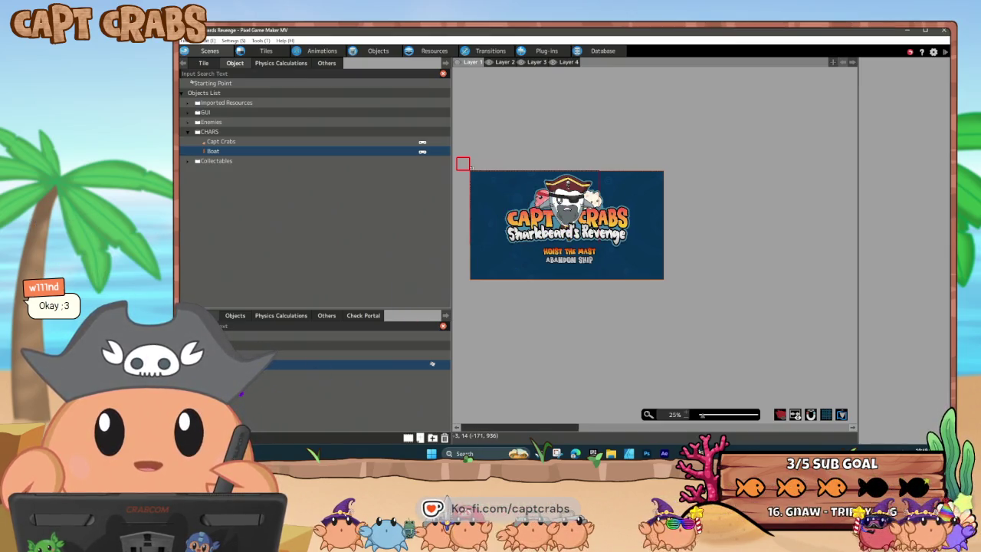
left_click(250, 439)
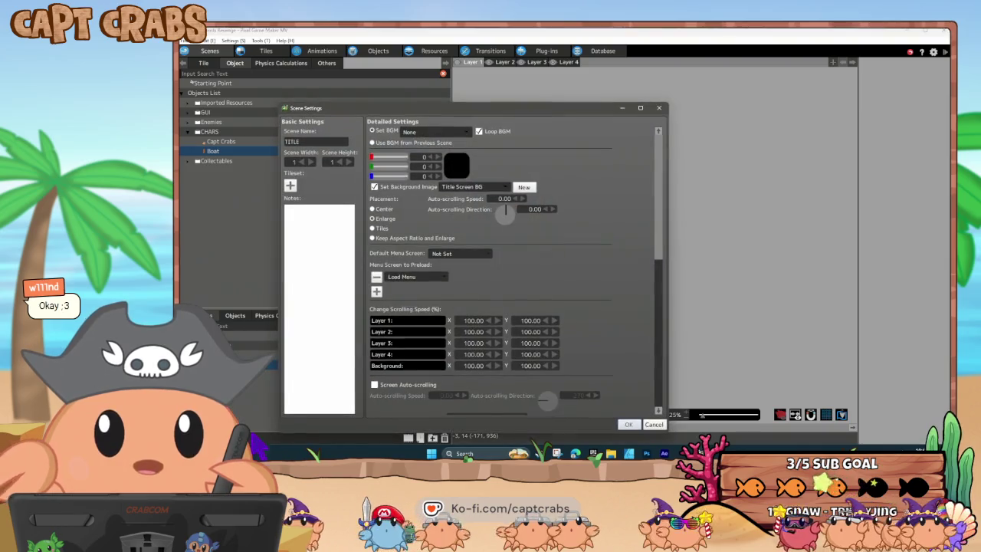
scroll(571, 315, "down", 2)
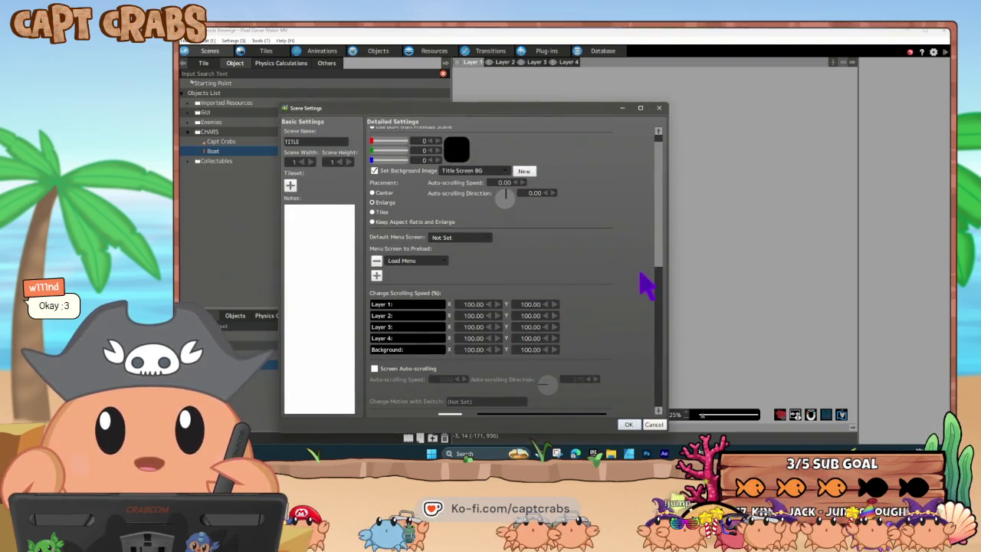
scroll(657, 269, "down", 3)
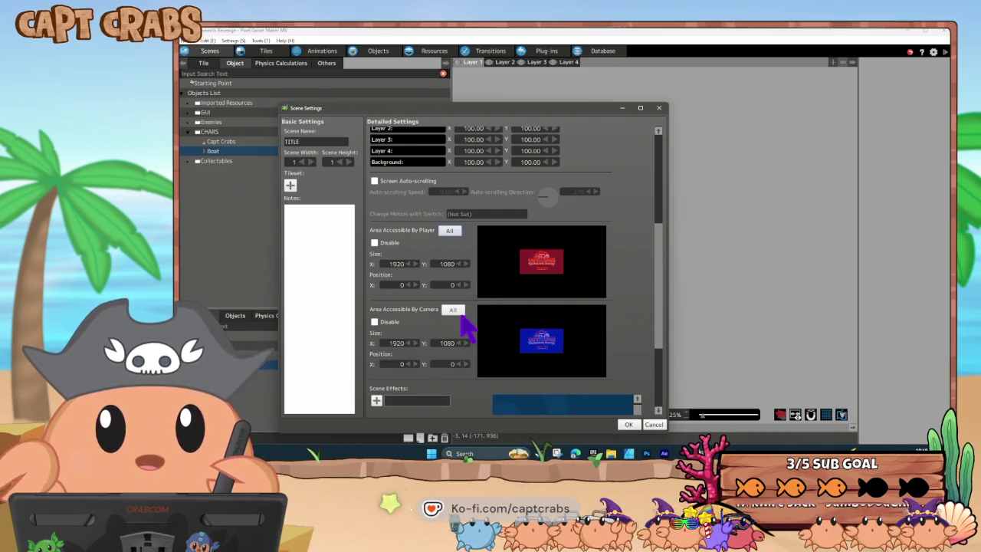
mouse_move(658, 323)
left_mouse_down()
mouse_move(654, 389)
mouse_move(627, 228)
left_mouse_up()
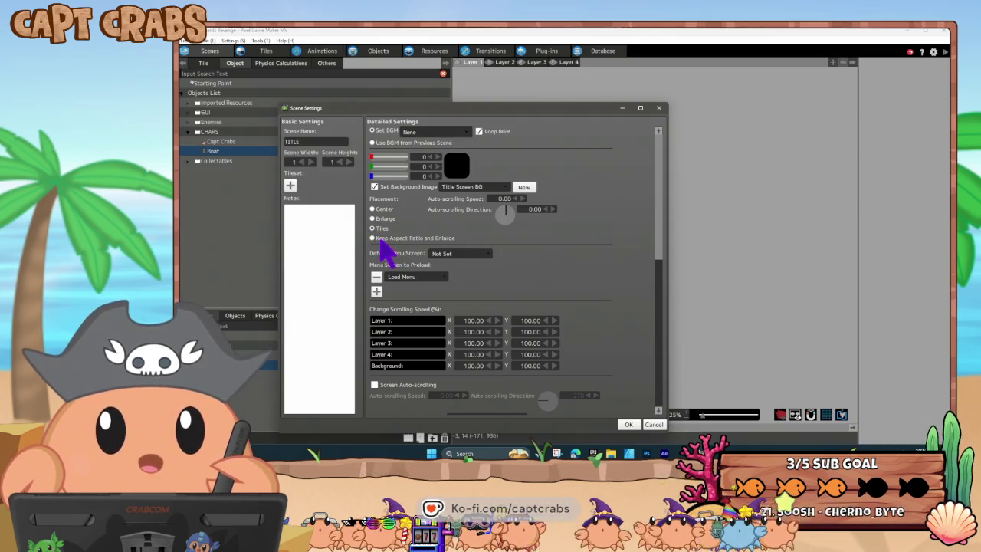
left_click(378, 239)
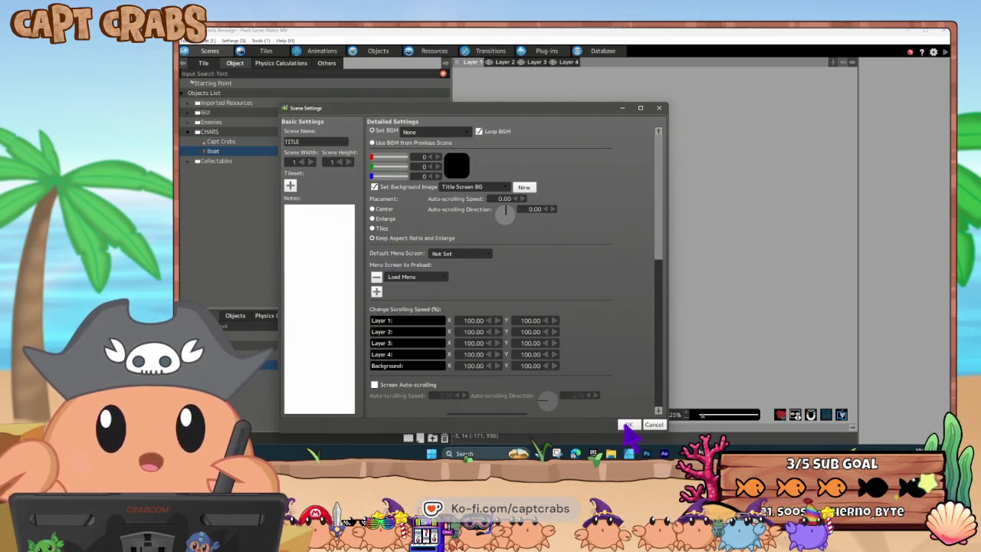
left_click(626, 424)
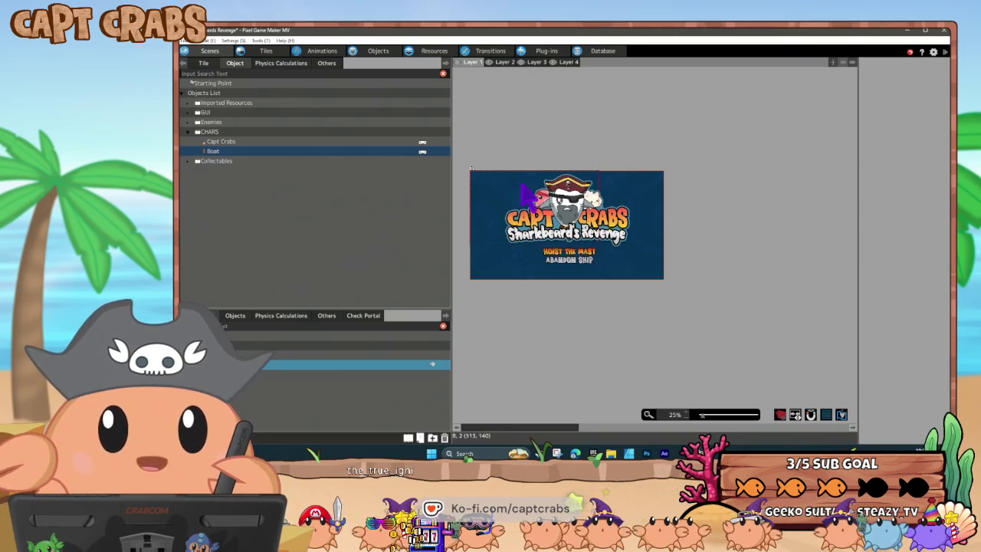
Move the Main Menu to Default Position X 972, Y 872 under the logo, then return to the beach level.
left_click(247, 344)
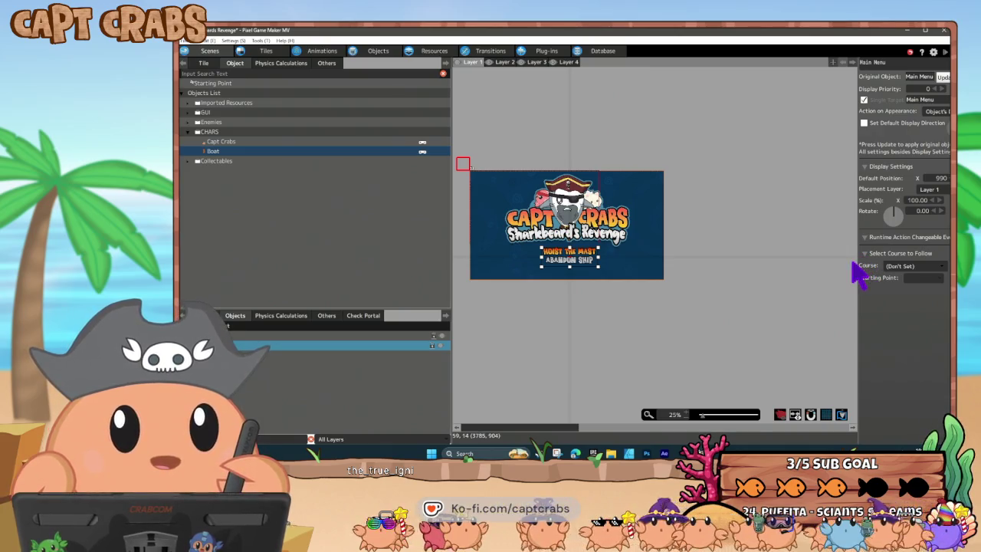
left_click_drag(859, 261, 776, 258)
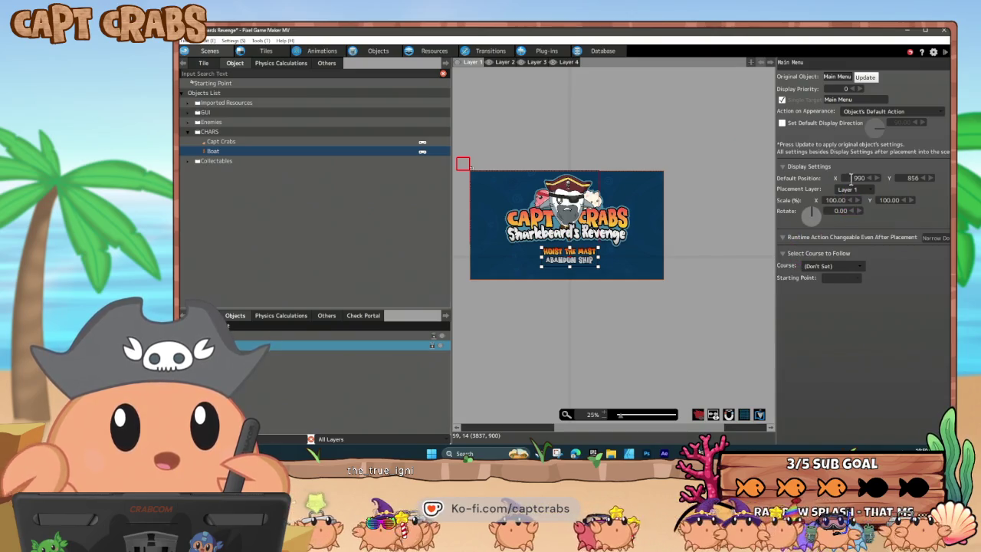
left_click(853, 178)
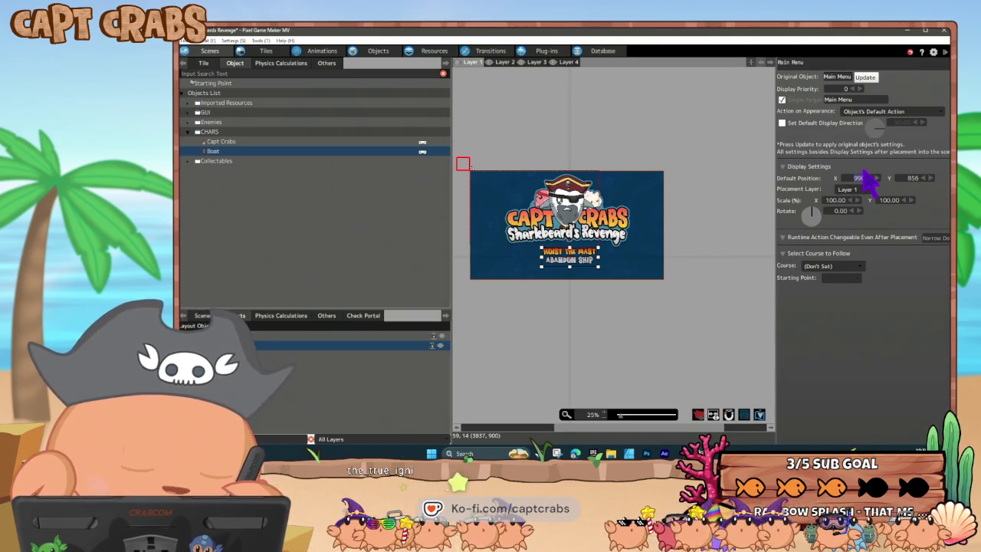
type("1920")
key("Tab")
type("108")
key("Return")
mouse_move(668, 281)
left_mouse_down()
mouse_move(565, 265)
mouse_move(576, 264)
left_mouse_up()
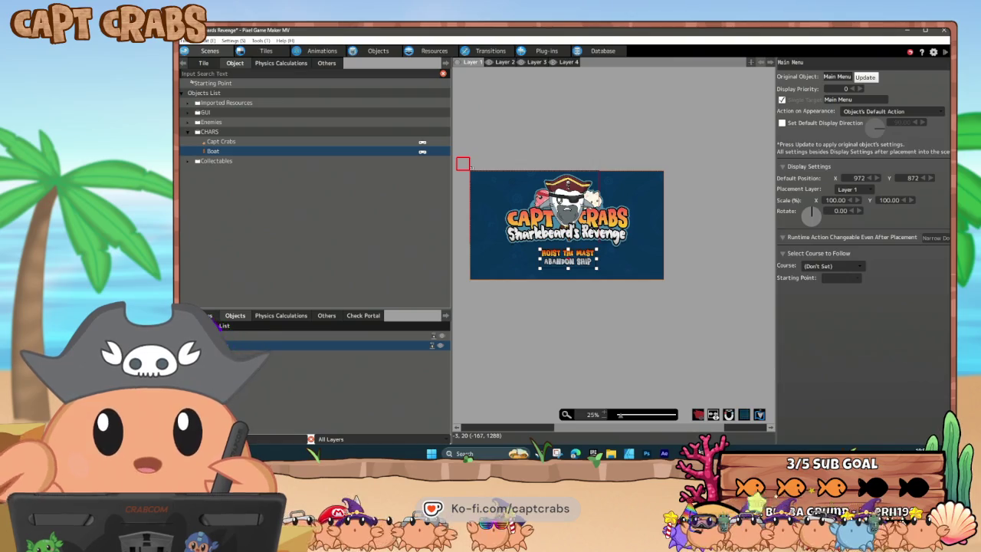
left_click(433, 364)
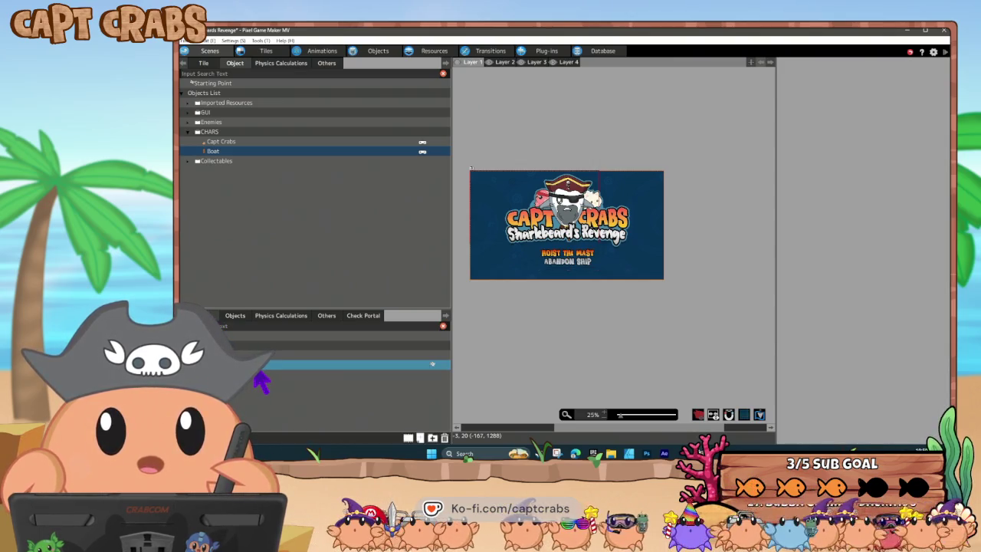
key("Up")
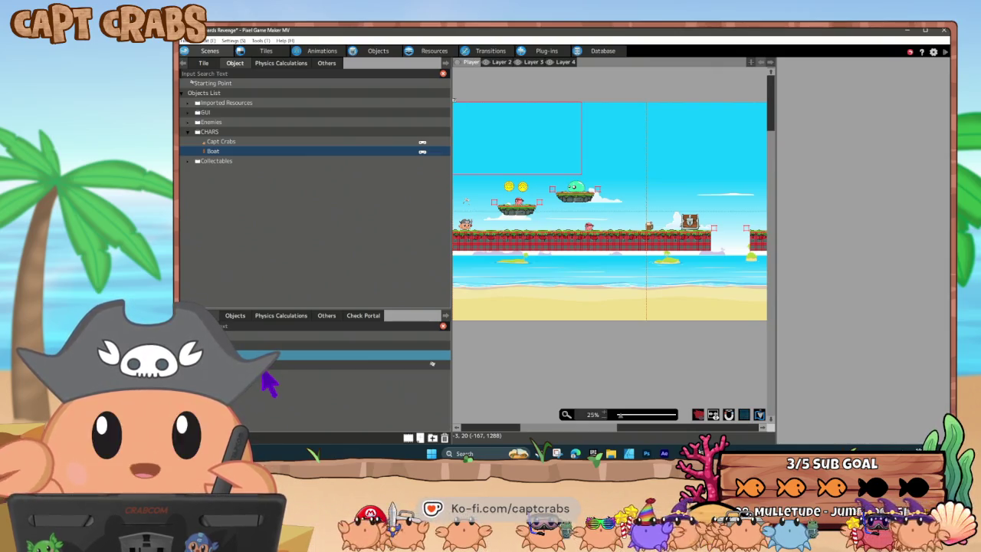
double_click(260, 355)
left_click(350, 162)
left_click(338, 162)
scroll(536, 256, "down", 1)
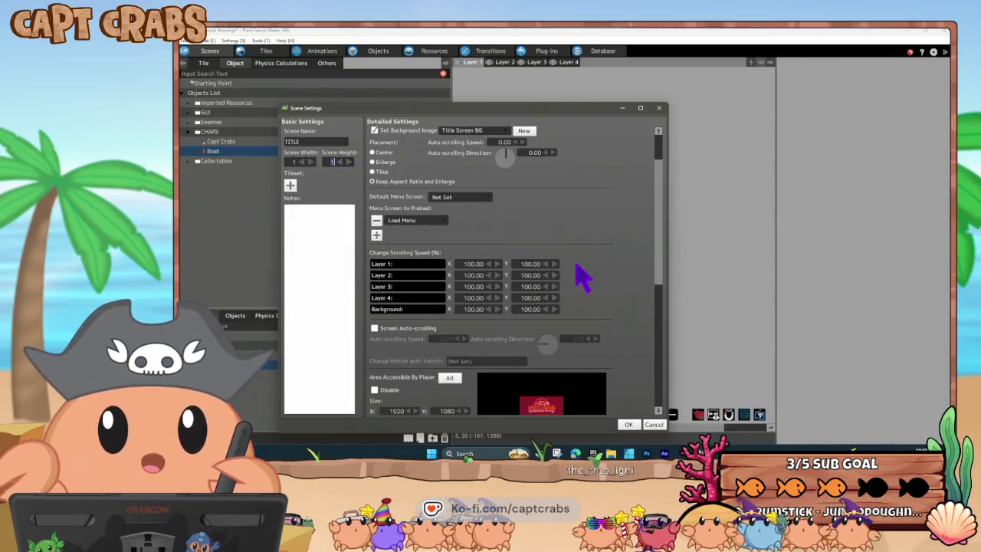
scroll(650, 335, "down", 2)
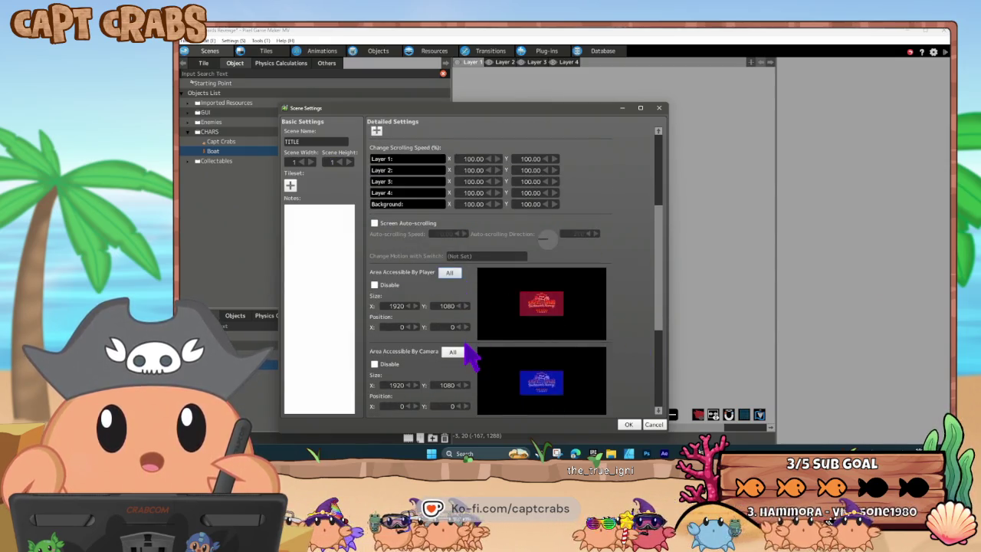
scroll(466, 362, "down", 1)
scroll(471, 373, "down", 1)
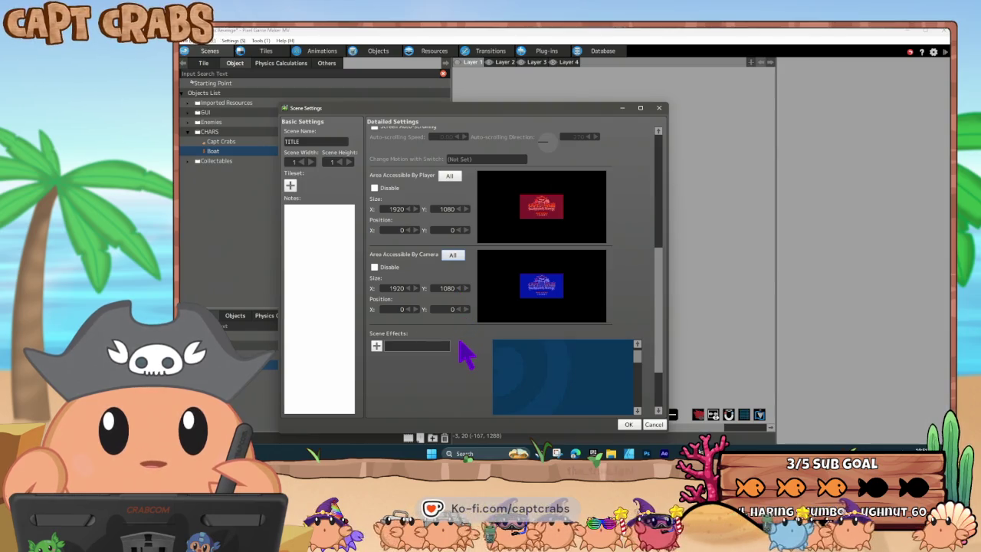
scroll(460, 350, "up", 1)
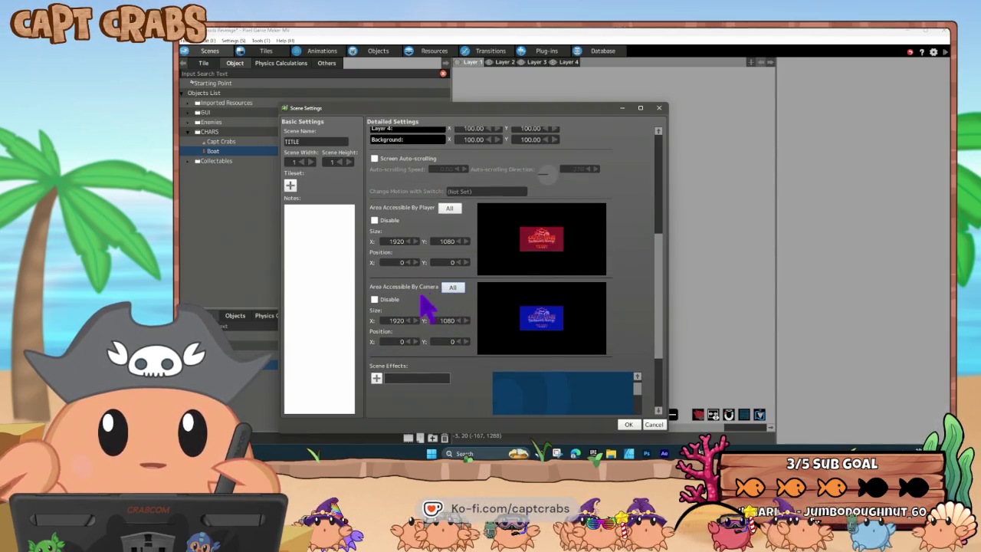
left_click(375, 300)
left_click(375, 300)
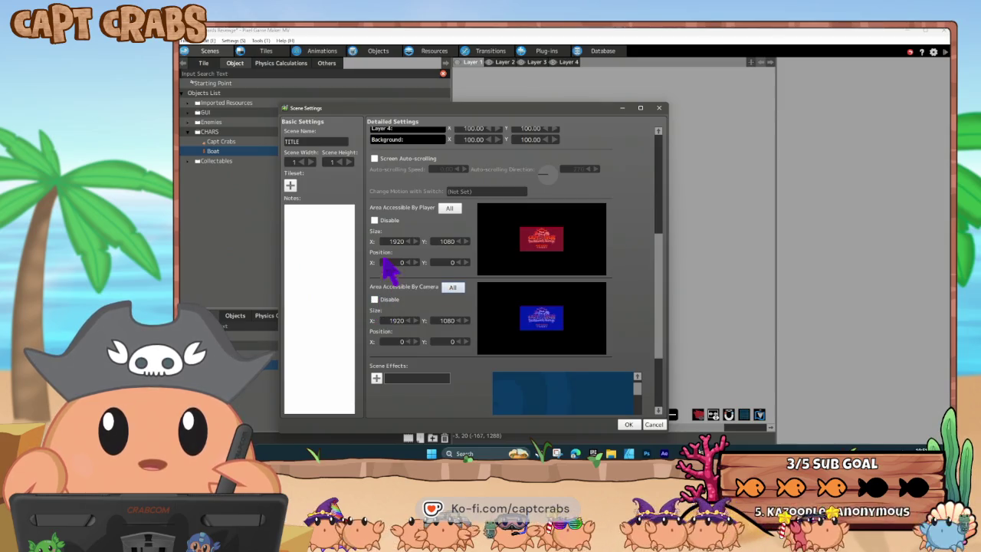
left_click(375, 221)
left_click(375, 221)
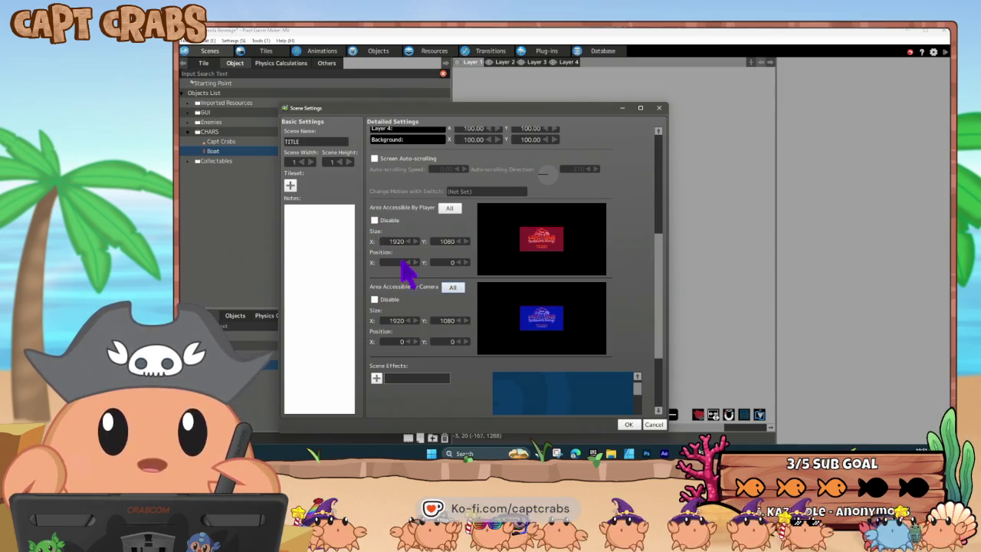
scroll(489, 371, "down", 2)
scroll(498, 384, "down", 2)
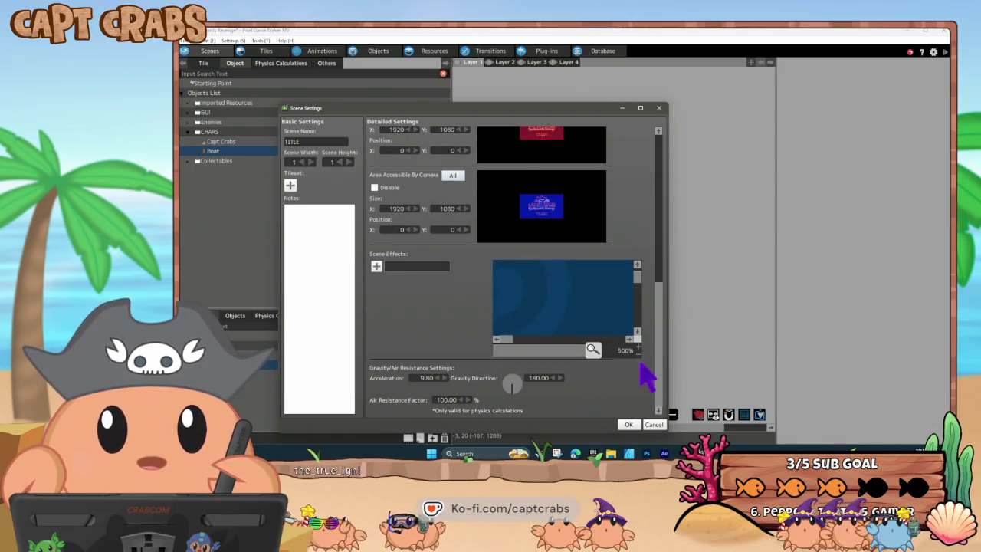
mouse_move(657, 362)
left_mouse_down()
mouse_move(666, 289)
mouse_move(658, 209)
left_mouse_up()
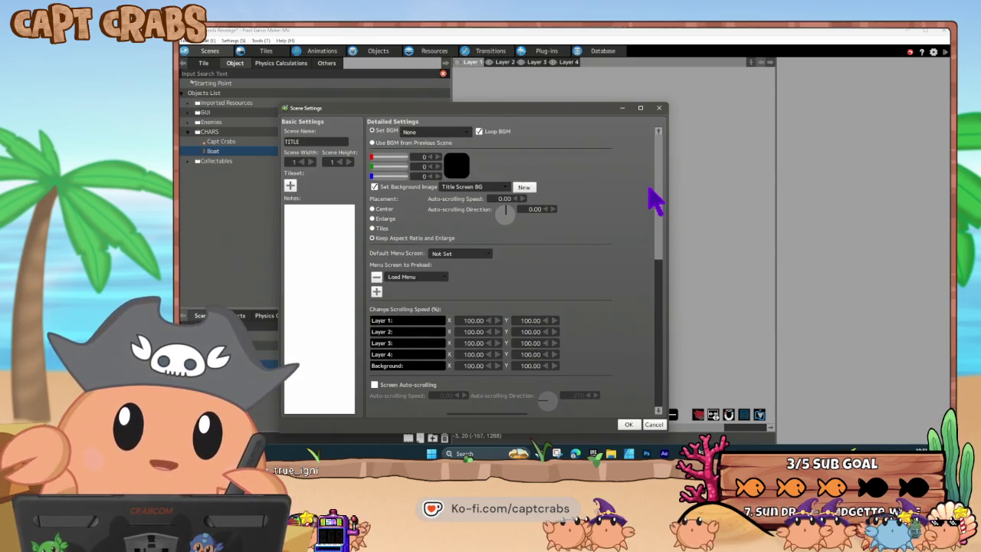
left_click(628, 424)
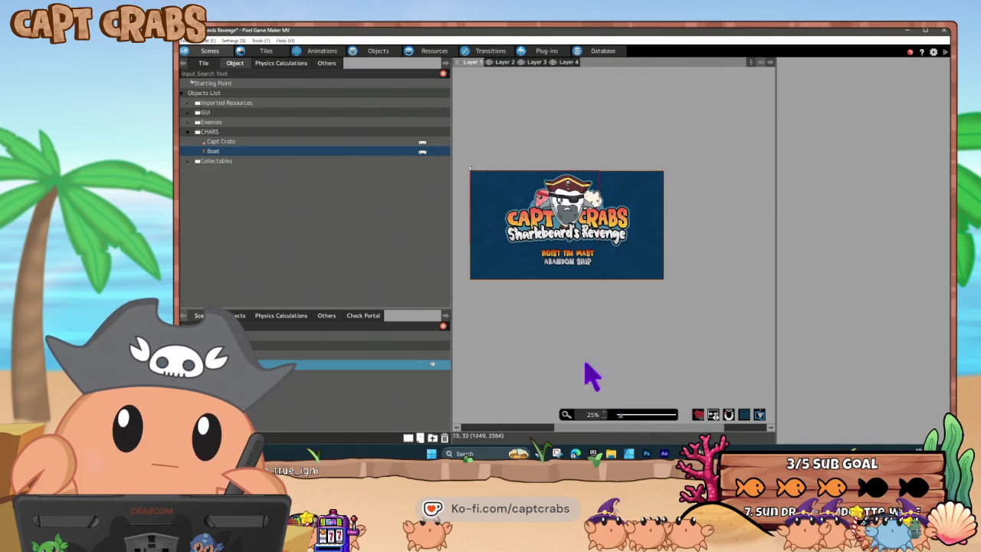
left_click(233, 41)
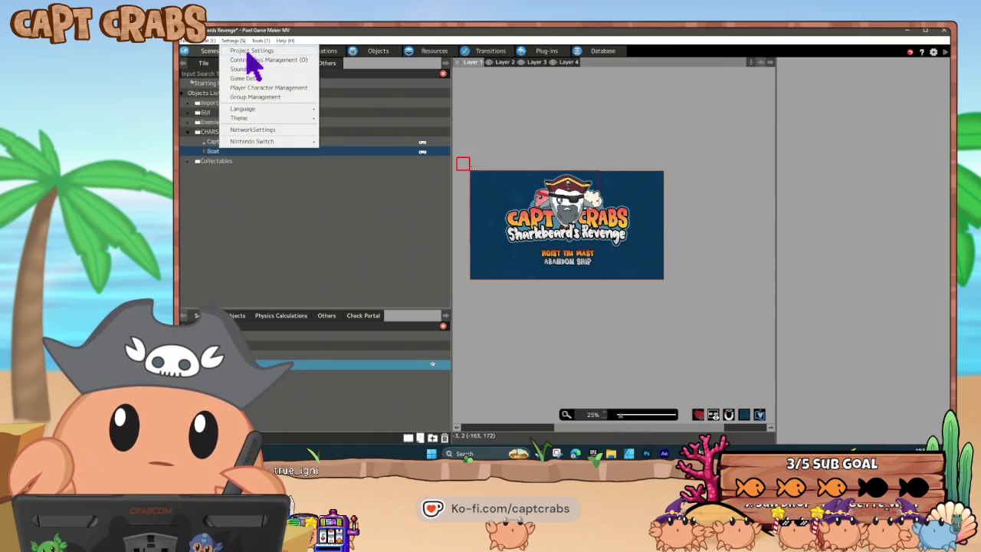
Review all the game's project settings, close them with OK, and start a test play.
left_click(249, 52)
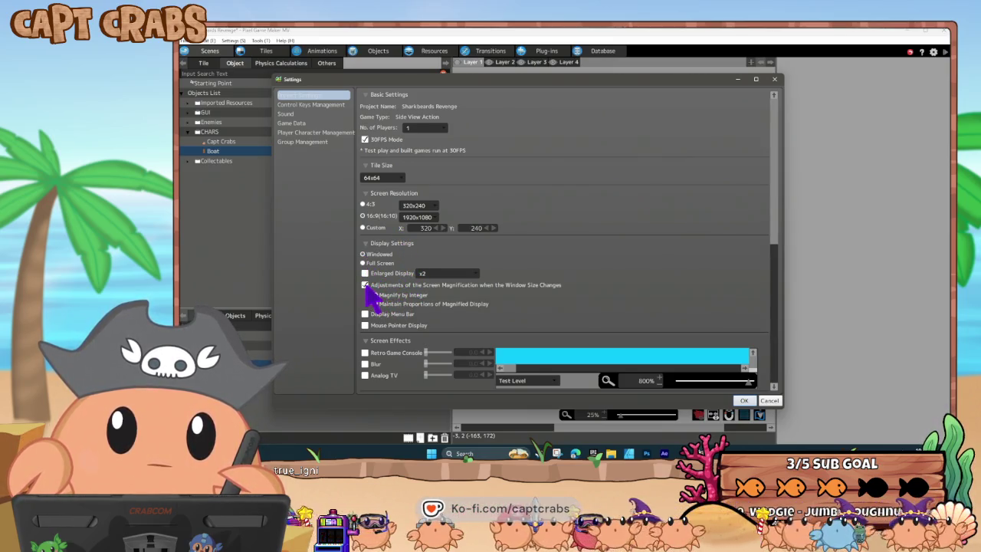
scroll(499, 311, "down", 3)
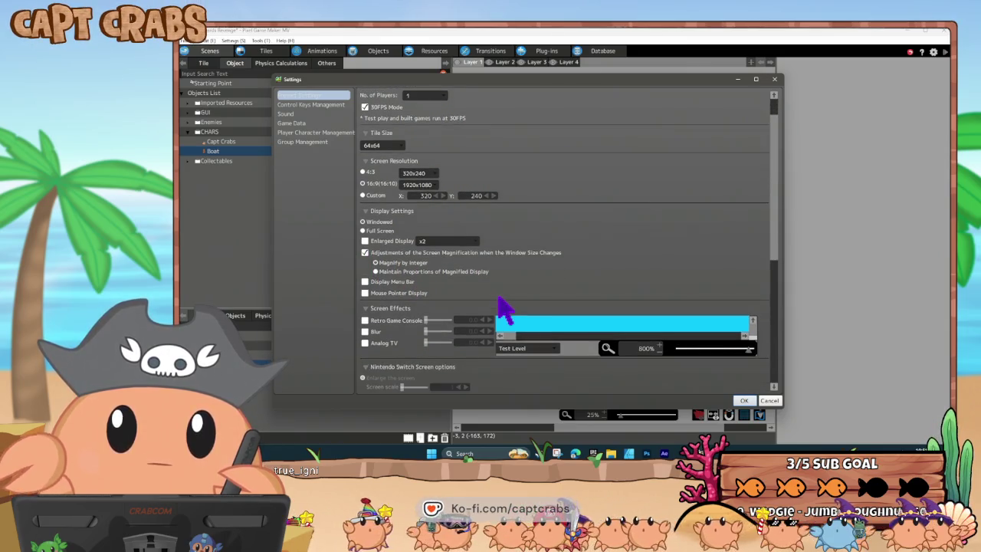
scroll(503, 310, "down", 8)
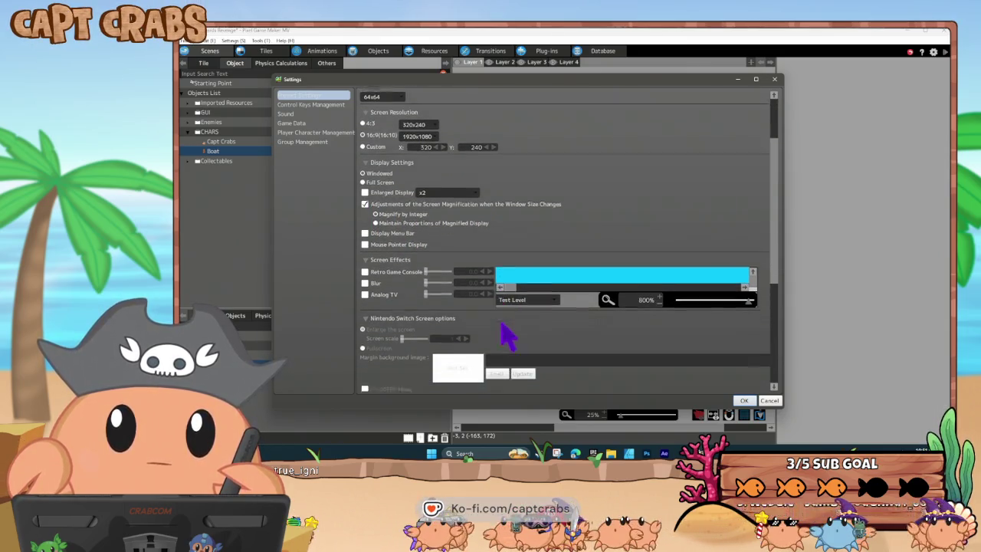
scroll(656, 366, "down", 4)
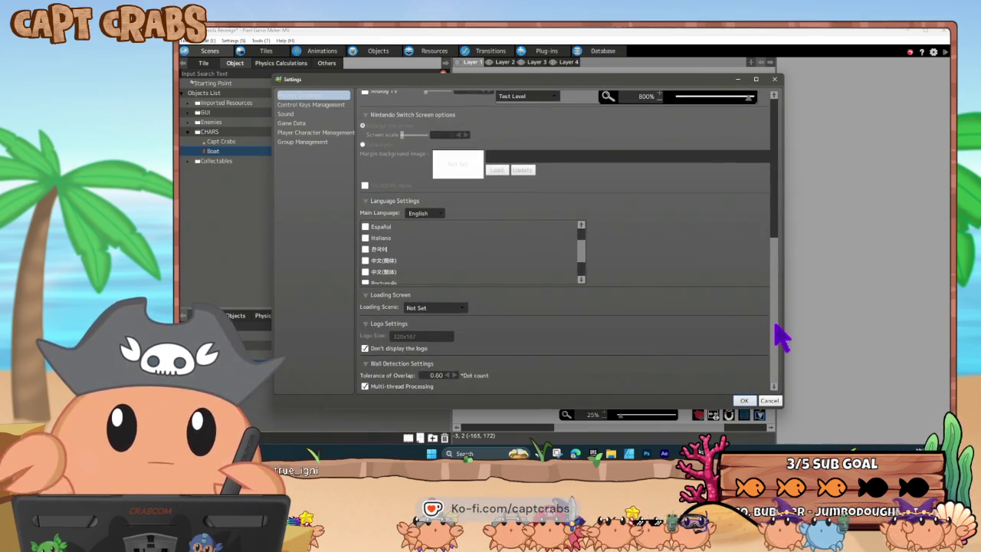
left_click_drag(778, 333, 780, 159)
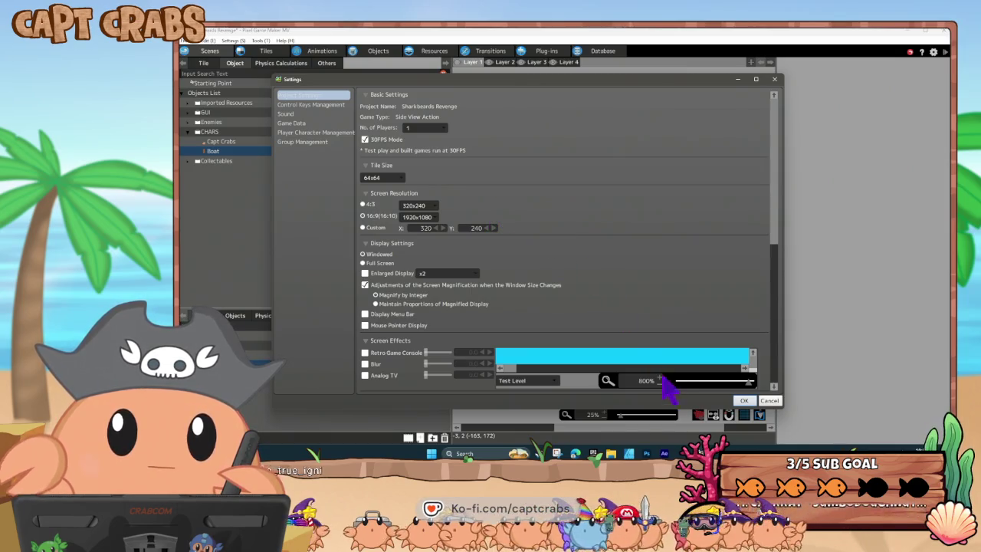
left_click(744, 400)
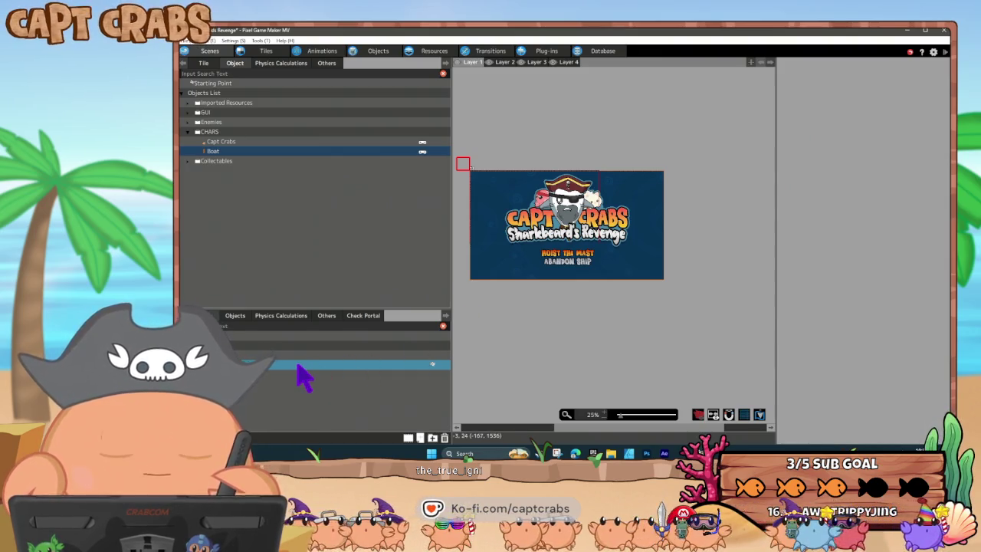
double_click(324, 363)
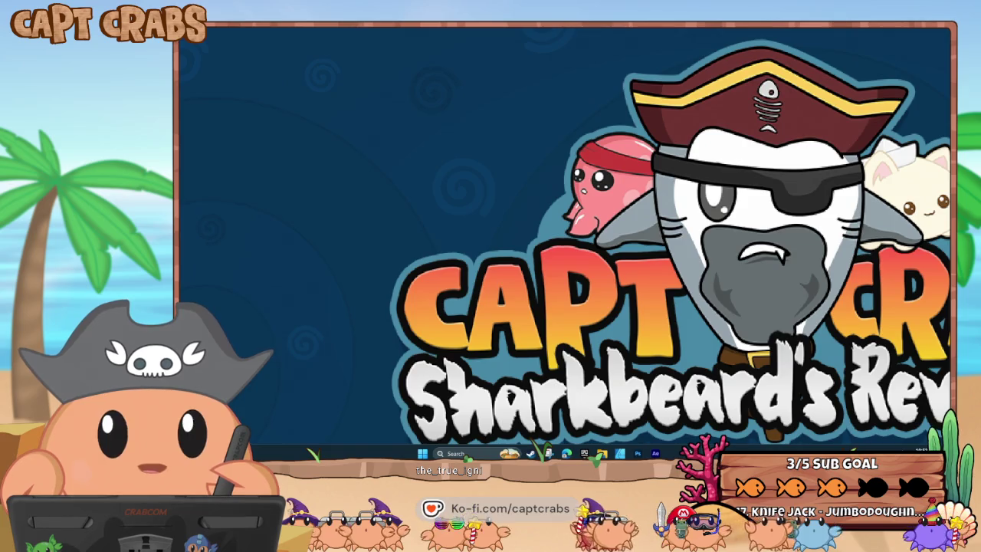
key("Return")
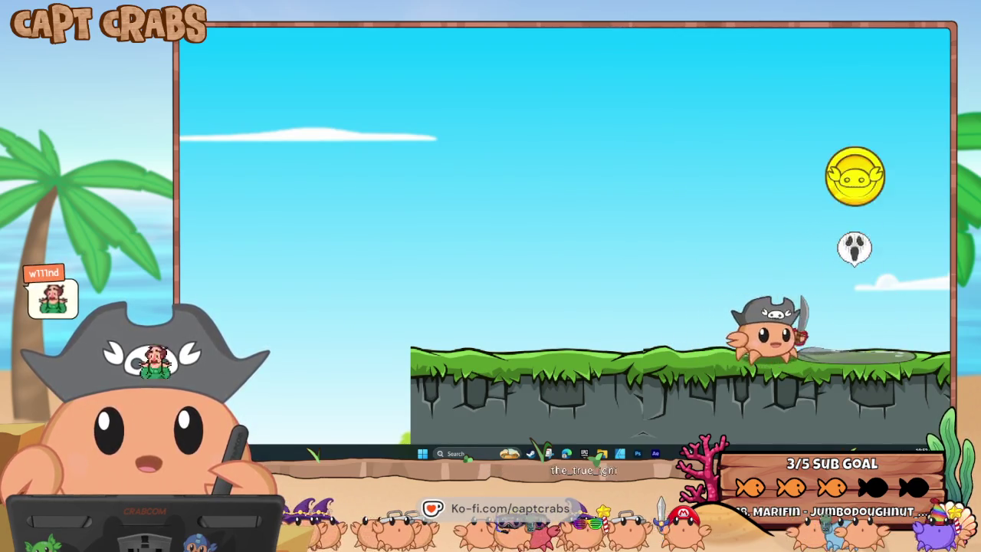
key("Right")
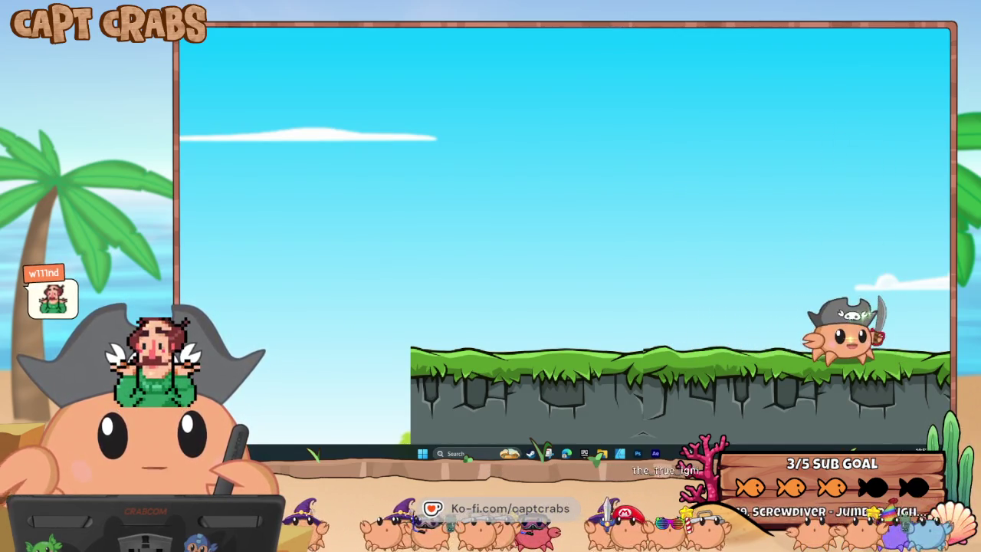
key("Left")
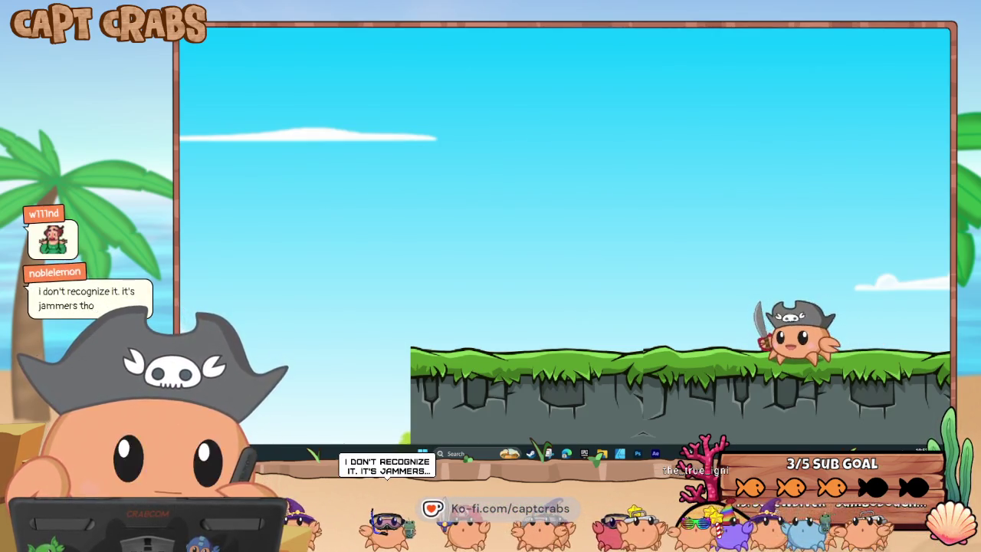
key("Escape")
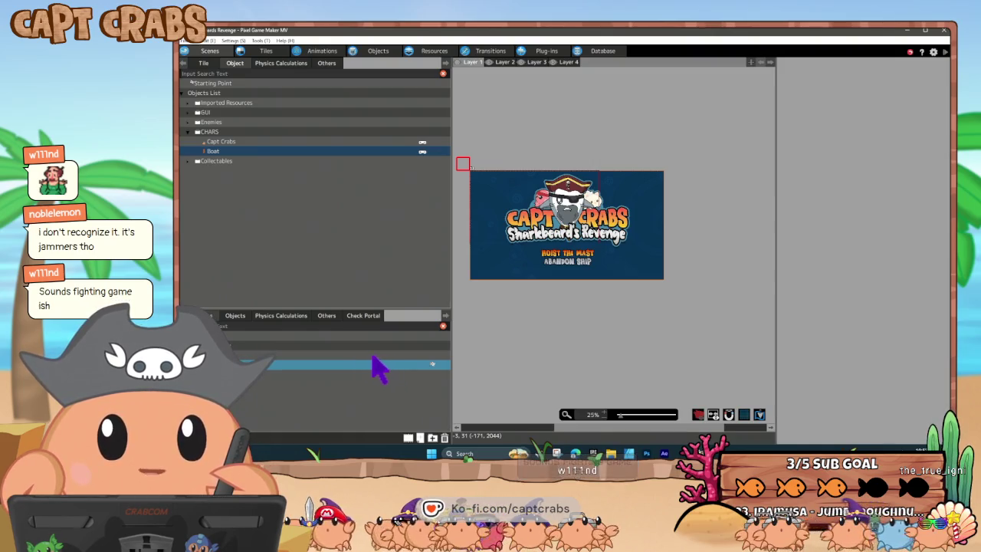
Select and deselect the Main Menu object, then bring up the scene list's actions menu.
left_click(234, 321)
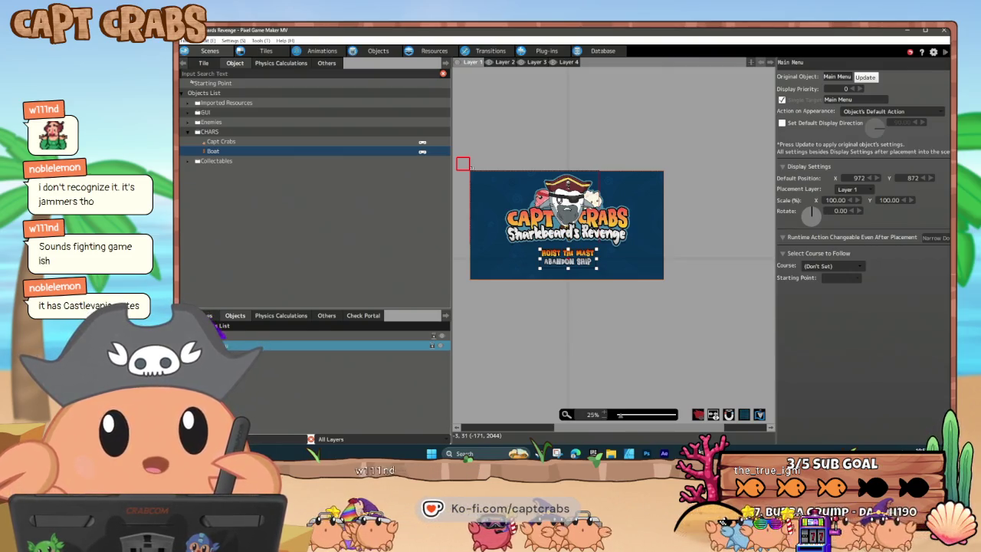
left_click(432, 364)
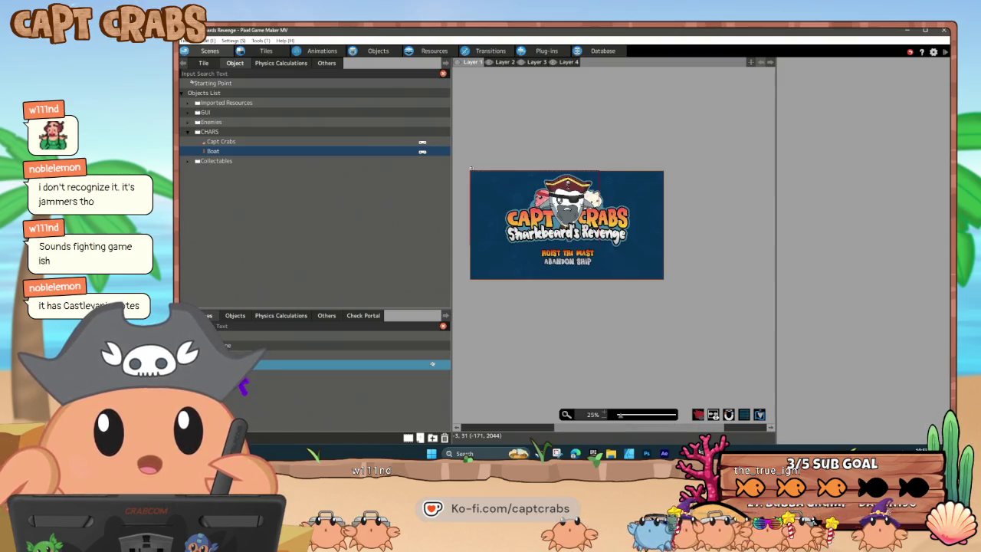
right_click(234, 341)
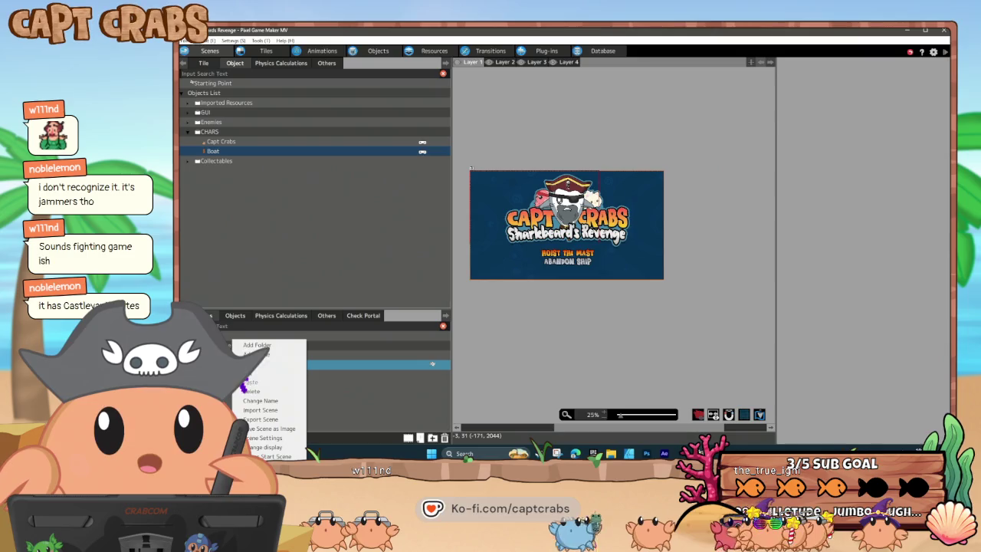
Switch the scene list to Change display and confirm the TITLE scene with OK.
left_click(264, 447)
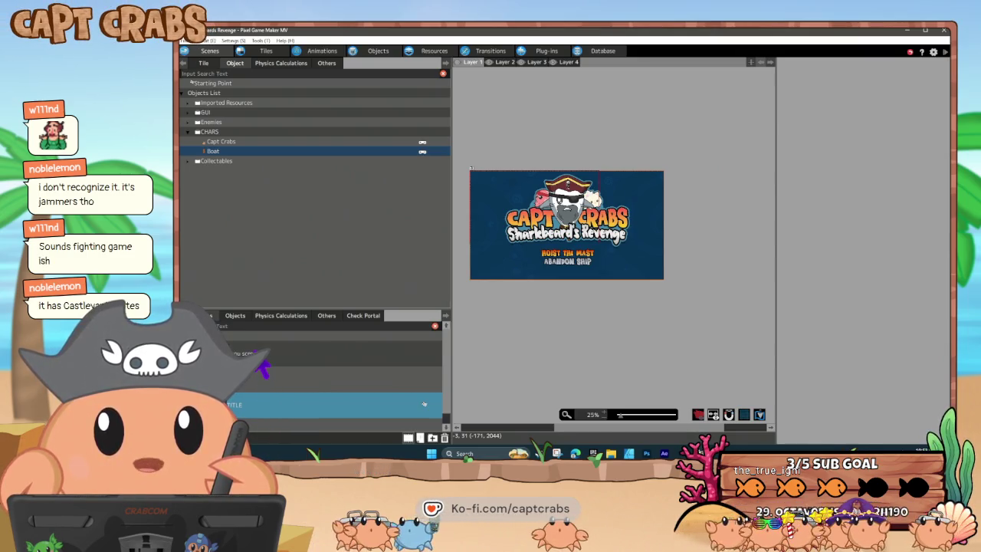
scroll(272, 391, "down", 1)
double_click(423, 392)
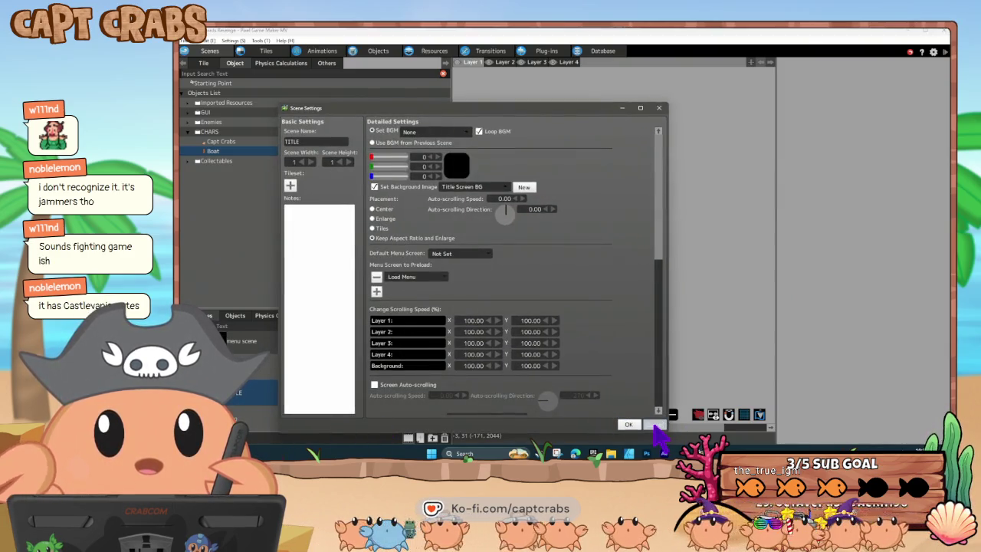
left_click(629, 424)
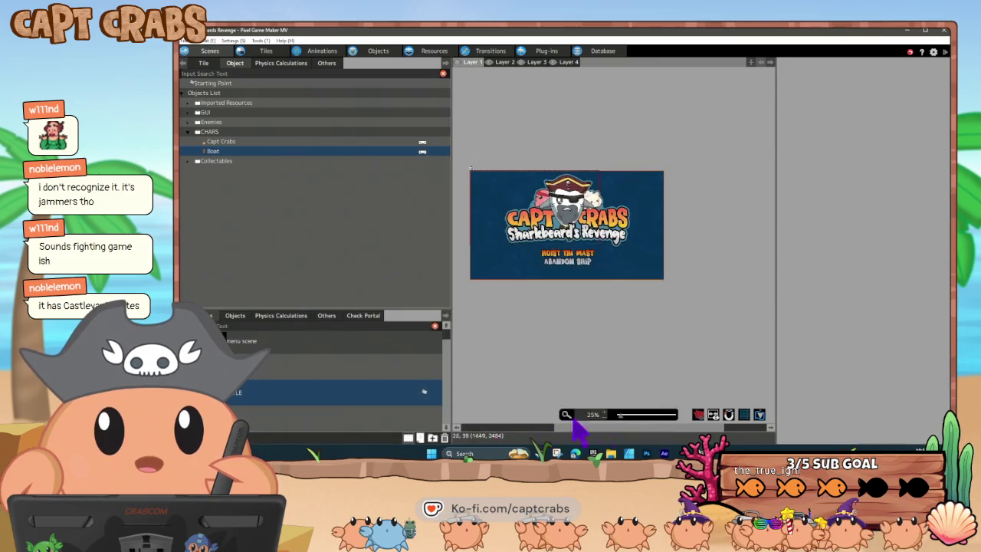
Open Scene Settings for the TITLE scene, showing Title Screen BG as its background.
right_click(278, 399)
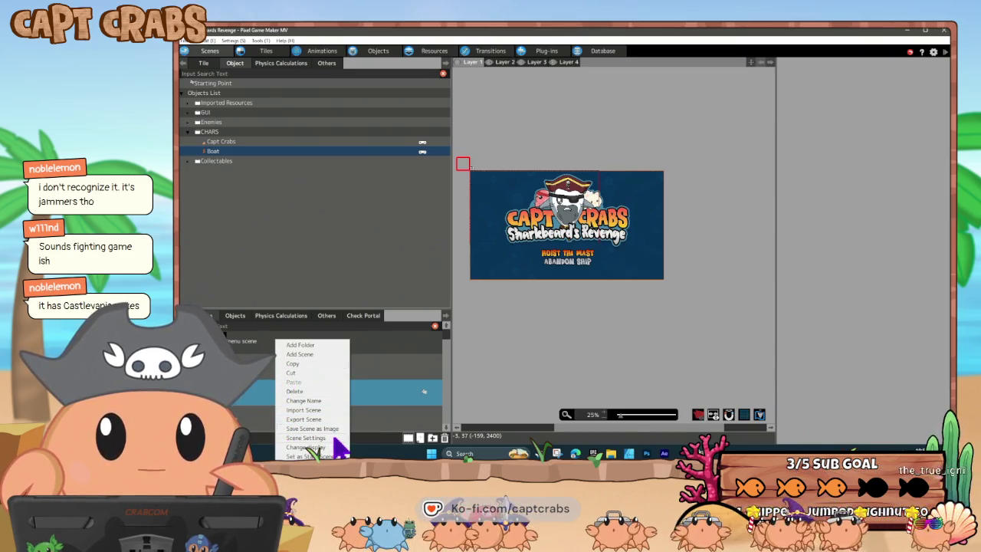
left_click(432, 364)
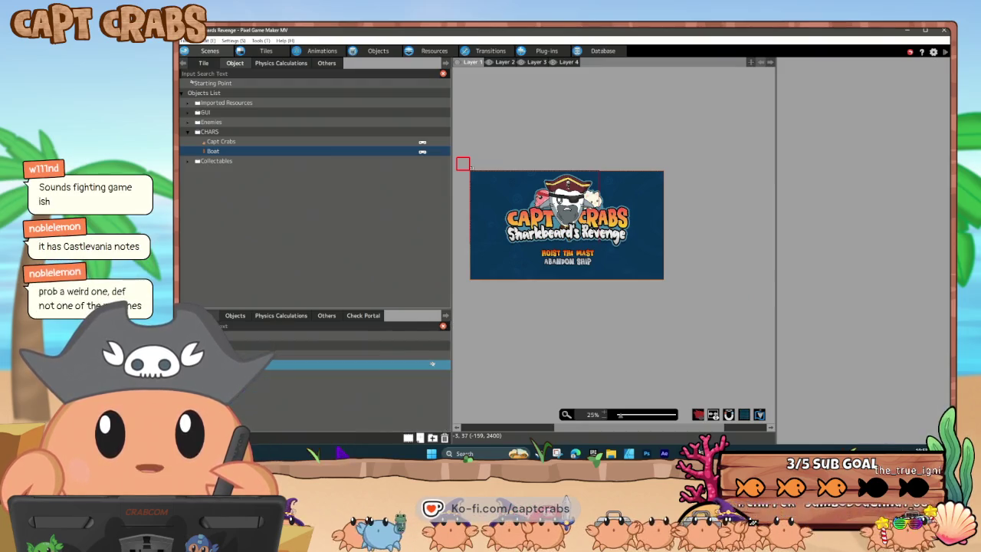
right_click(279, 373)
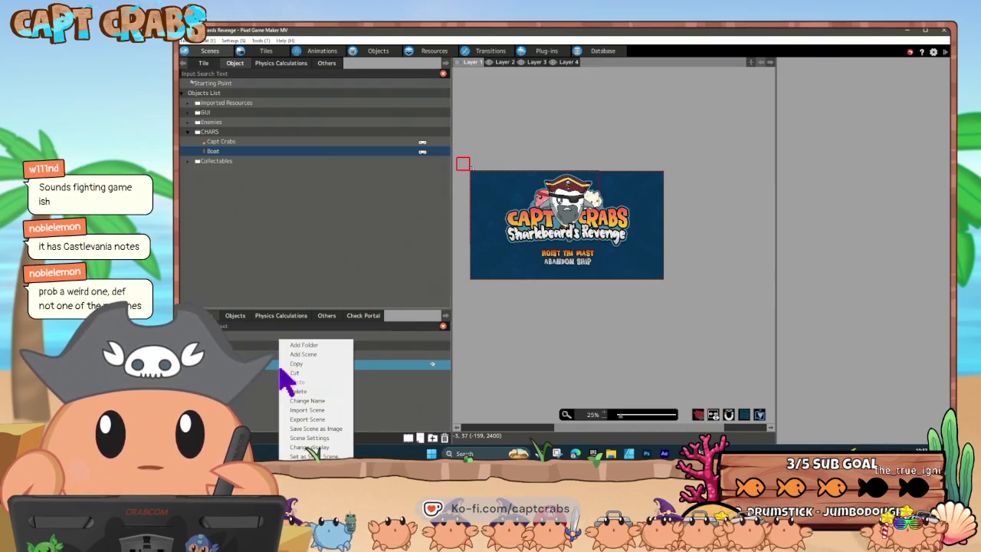
left_click(318, 439)
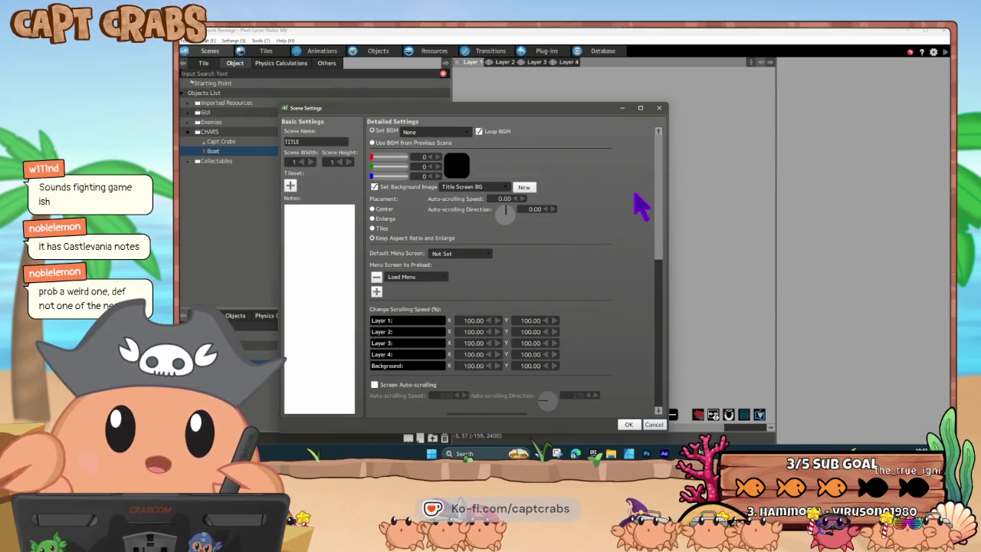
scroll(658, 218, "down", 1)
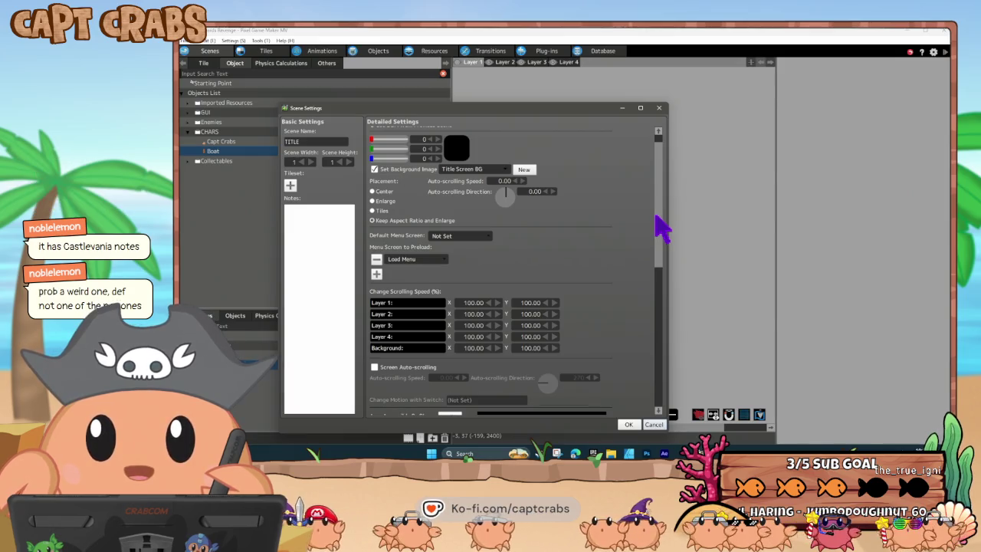
scroll(659, 228, "down", 1)
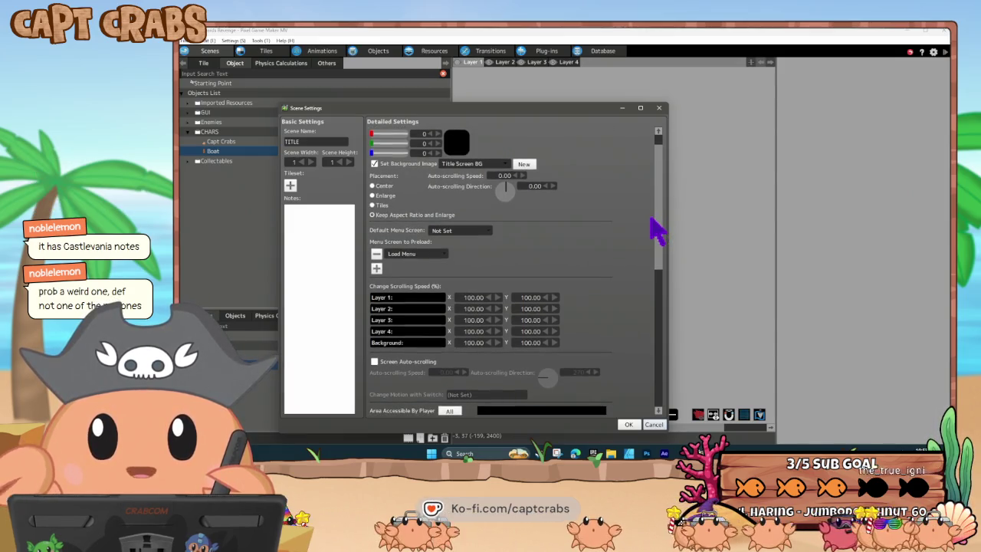
left_click_drag(656, 222, 648, 281)
scroll(648, 285, "down", 3)
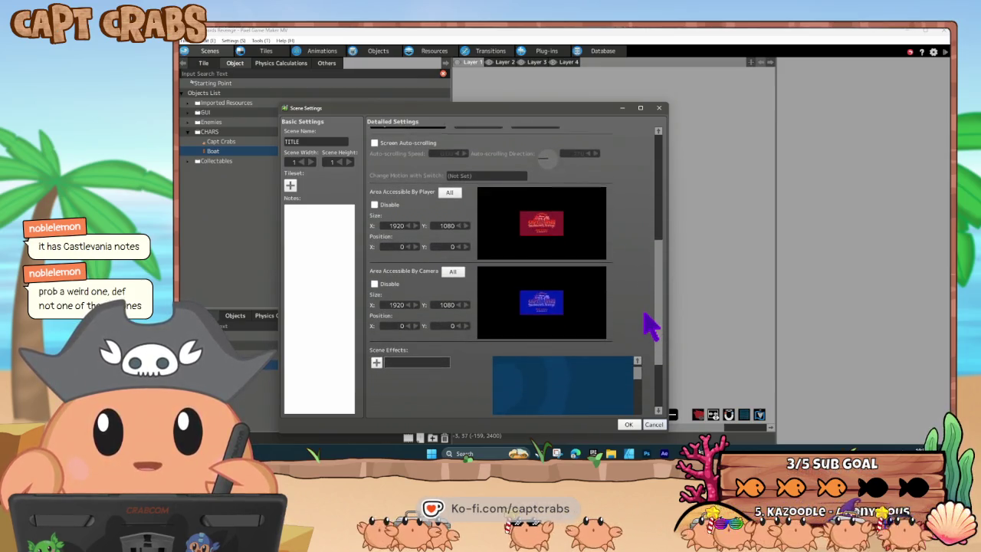
scroll(644, 316, "down", 3)
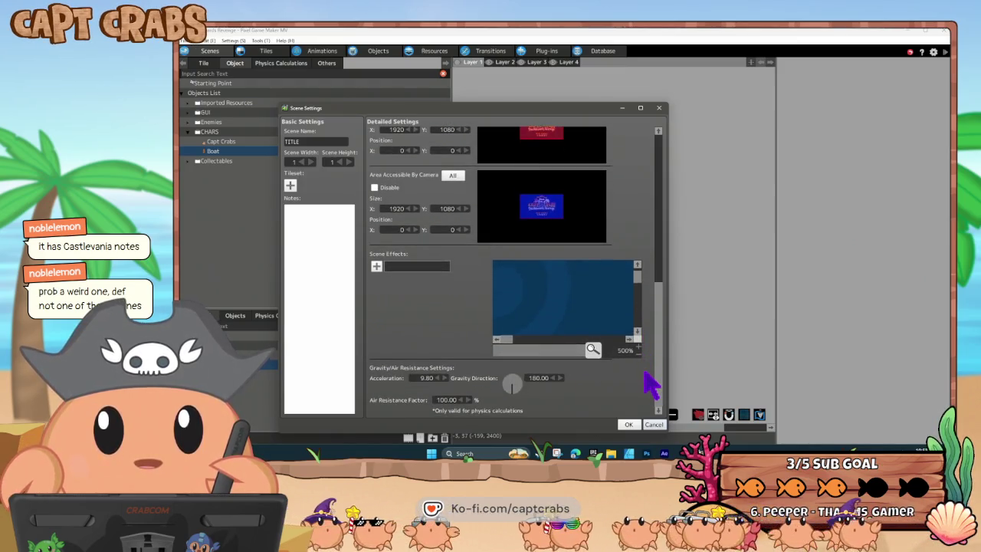
left_click(376, 266)
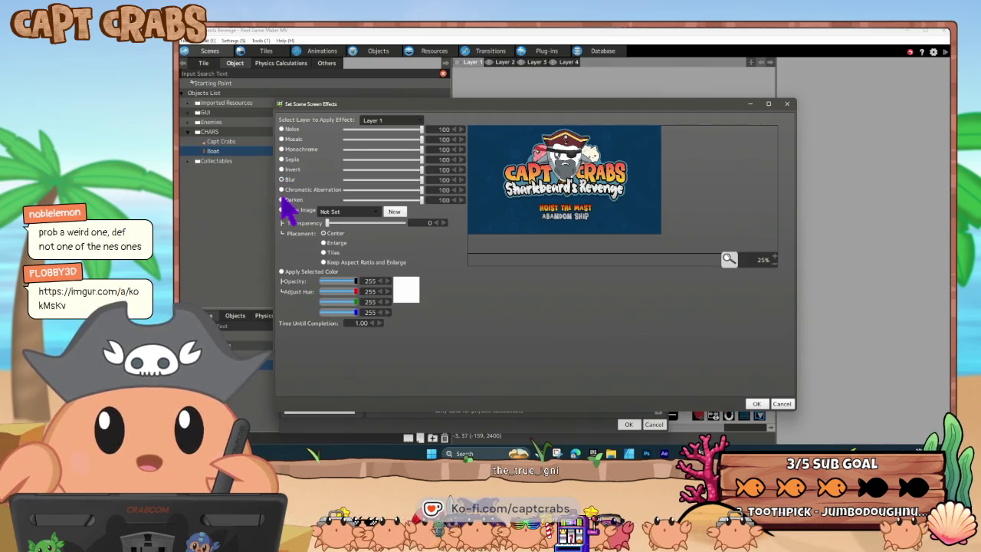
left_click(782, 404)
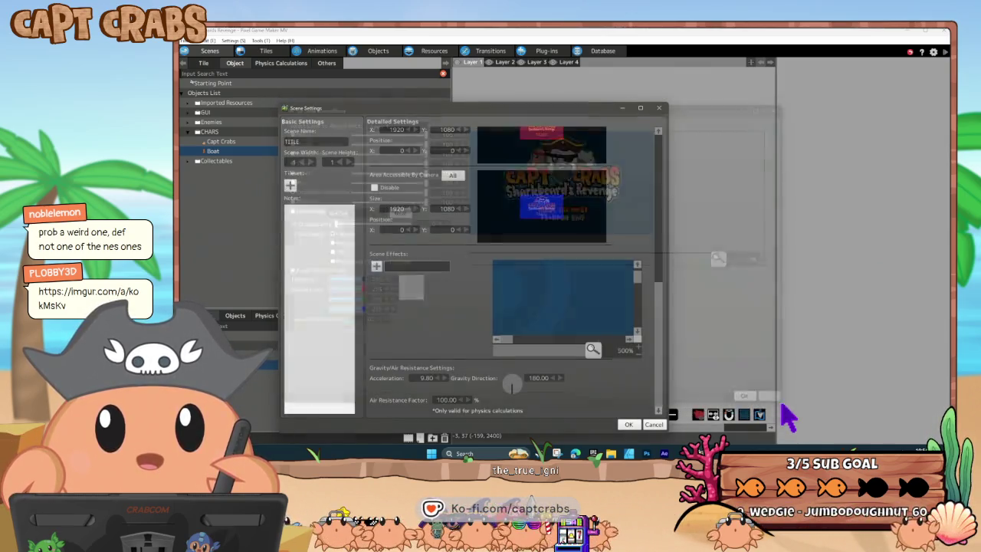